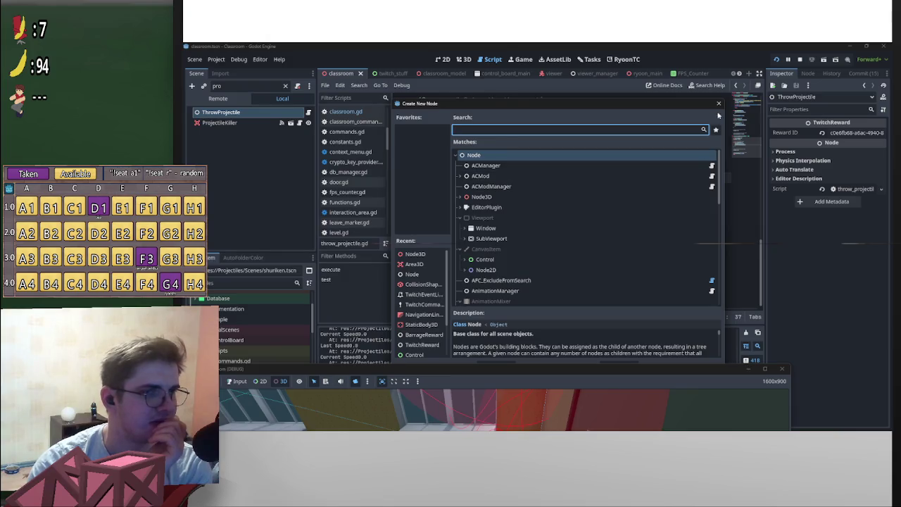
Close the Create New Node dialog and clear the Scene filter to show the full classroom tree
click(717, 103)
click(286, 86)
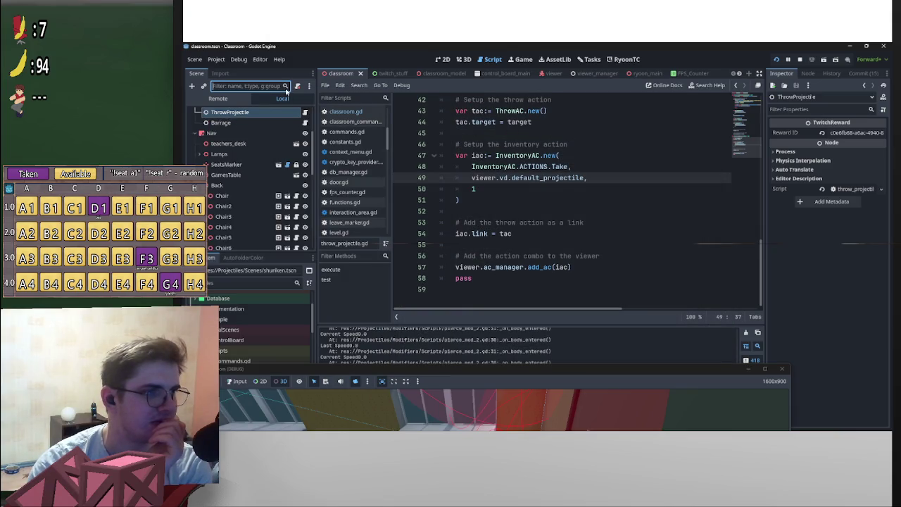
scroll(307, 176, up, 1)
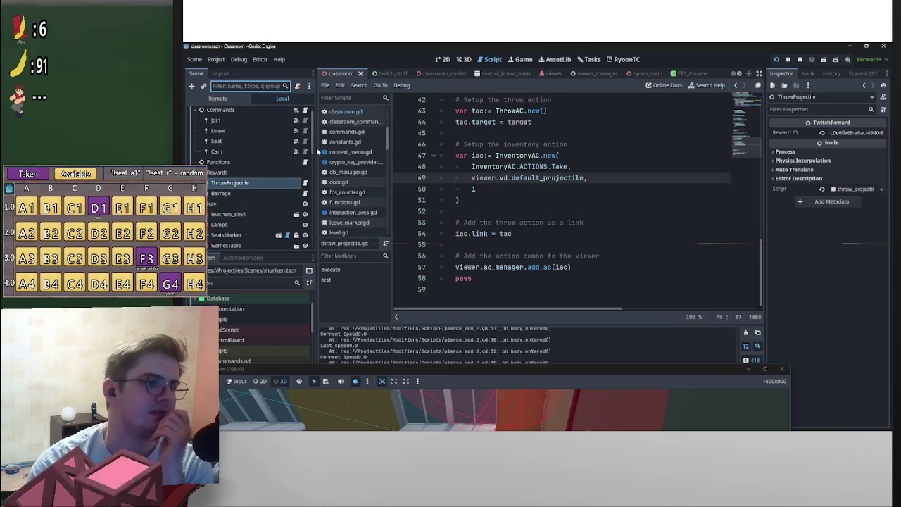
drag(313, 145, 314, 155)
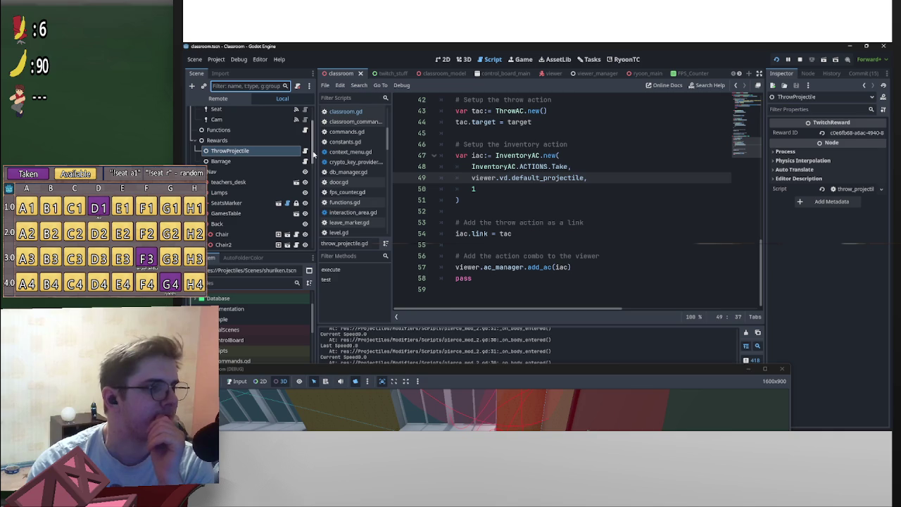
Open the Boards scene in its own editor tab and orbit around the chalkboard and projector
click(463, 59)
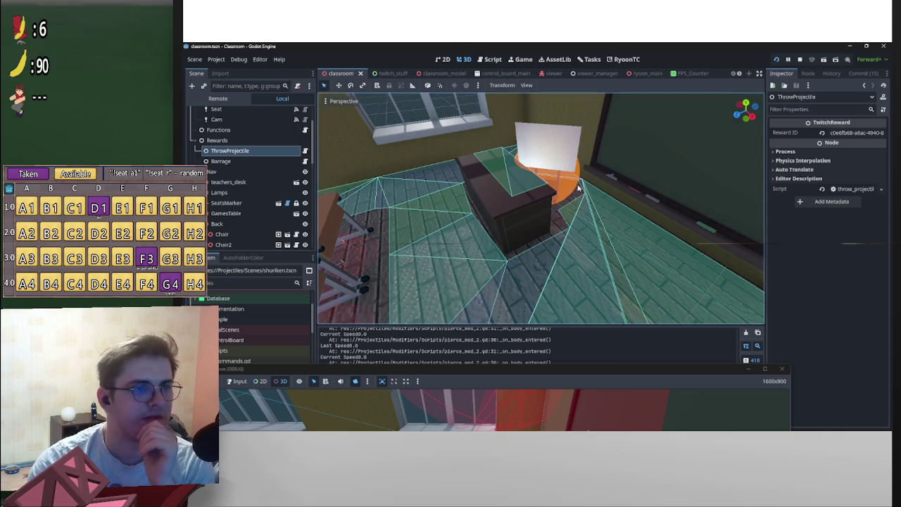
click(646, 152)
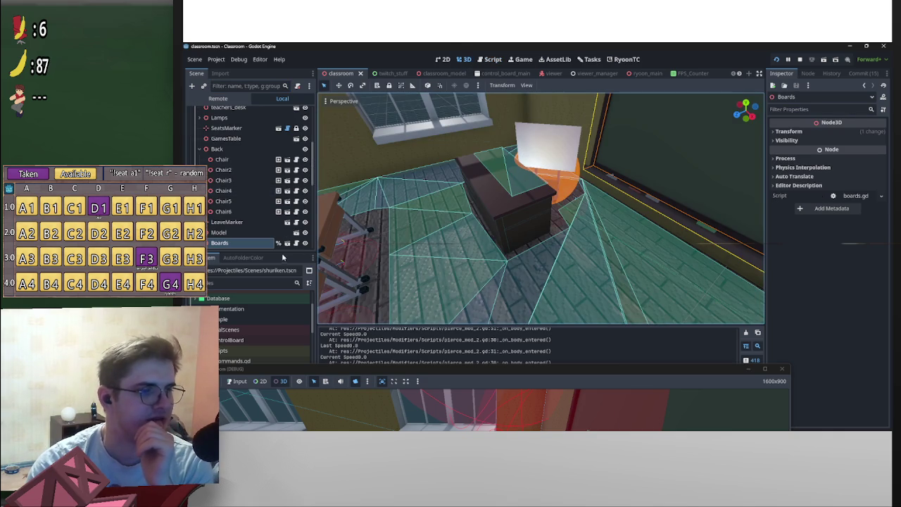
click(291, 244)
scroll(470, 214, up, 5)
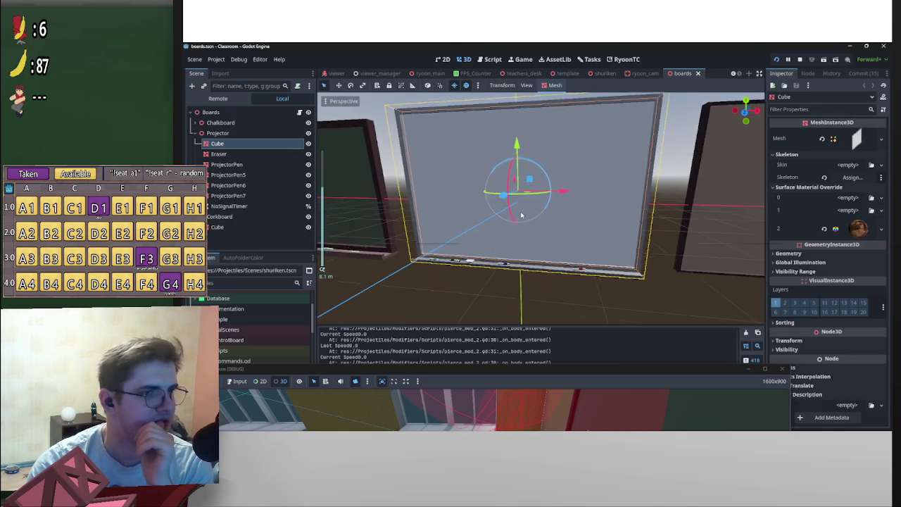
drag(548, 214, 534, 227)
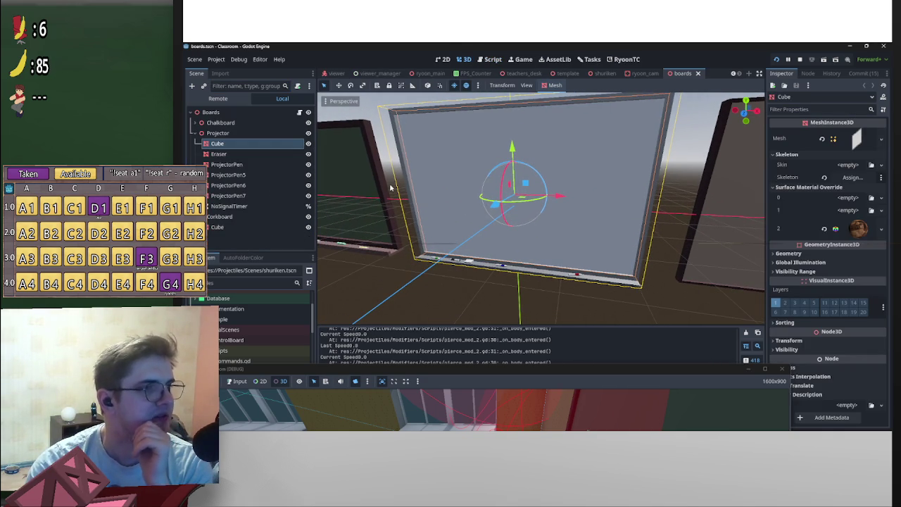
mouse_move(398, 207)
mouse_down()
mouse_move(621, 199)
mouse_move(634, 227)
mouse_move(604, 221)
mouse_move(535, 235)
mouse_move(491, 204)
mouse_move(598, 207)
mouse_move(664, 229)
mouse_move(623, 197)
mouse_move(524, 233)
mouse_move(545, 234)
mouse_move(583, 208)
mouse_move(606, 221)
mouse_move(619, 191)
mouse_move(481, 187)
mouse_move(473, 195)
mouse_move(493, 201)
mouse_up()
Add a StaticBody3D child under the Projector node, abandoning an earlier add under Boards
click(227, 133)
click(211, 112)
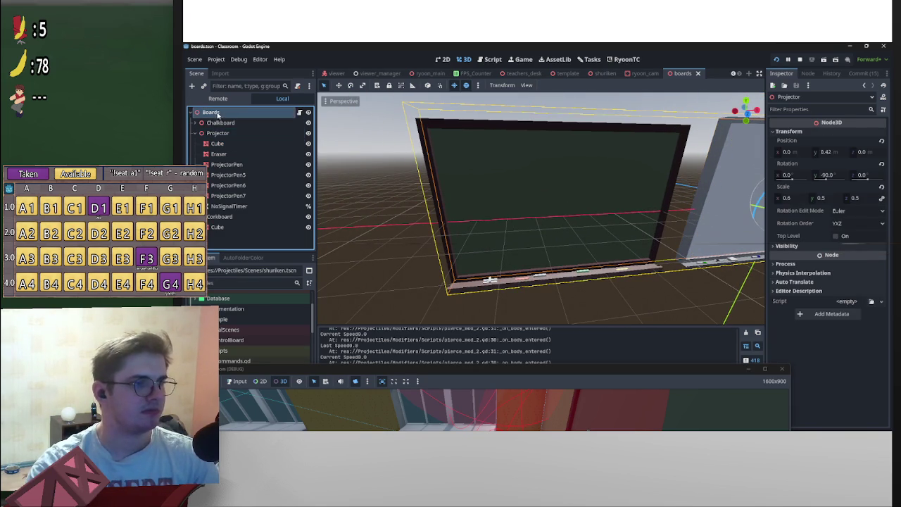
right_click(213, 112)
click(302, 132)
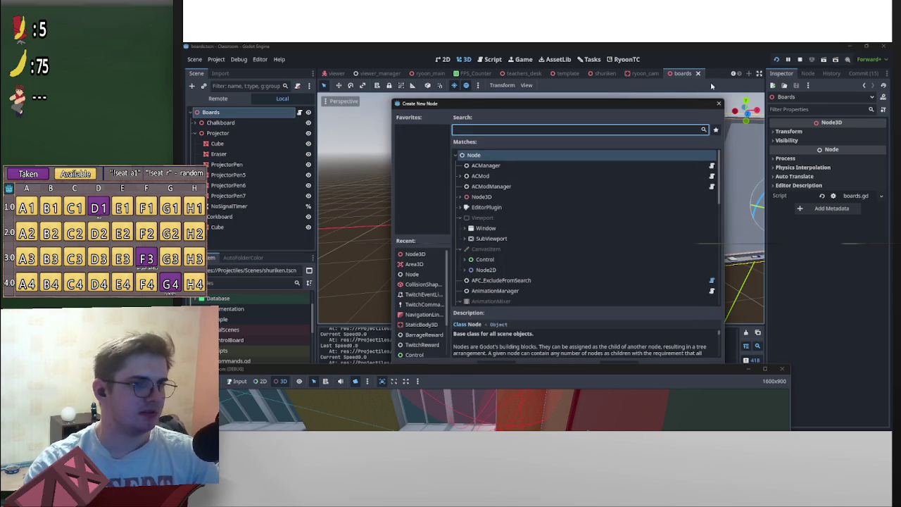
click(718, 104)
right_click(223, 133)
click(245, 137)
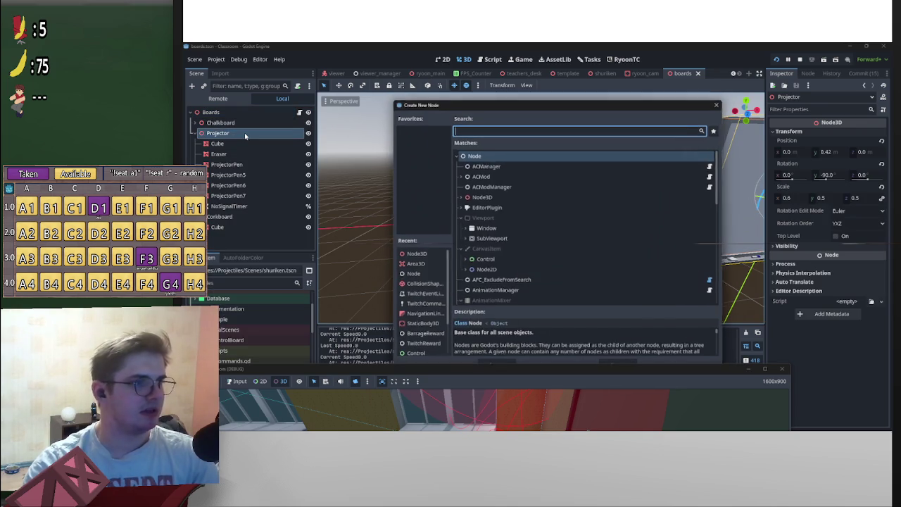
text(stat)
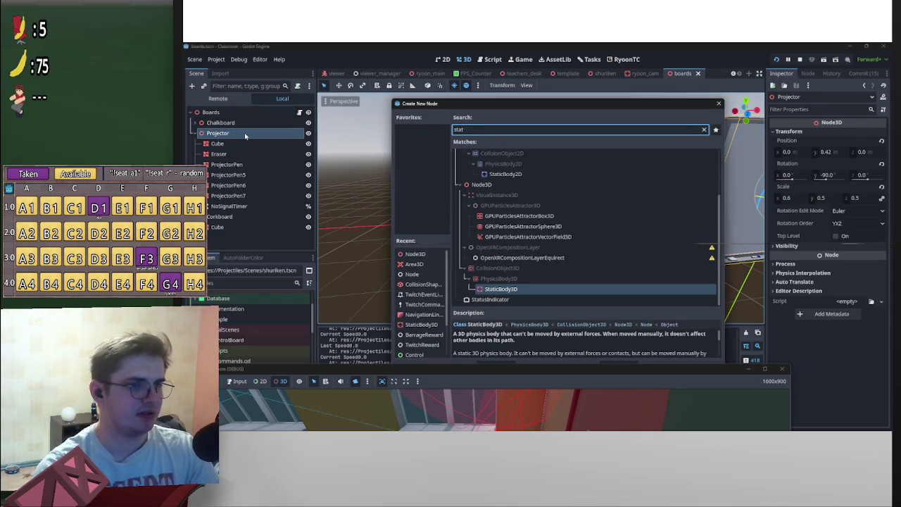
key(Return)
Bring up boards.gd and mark the Projector's Cube node as Access as Unique Name
key(ctrl+F3)
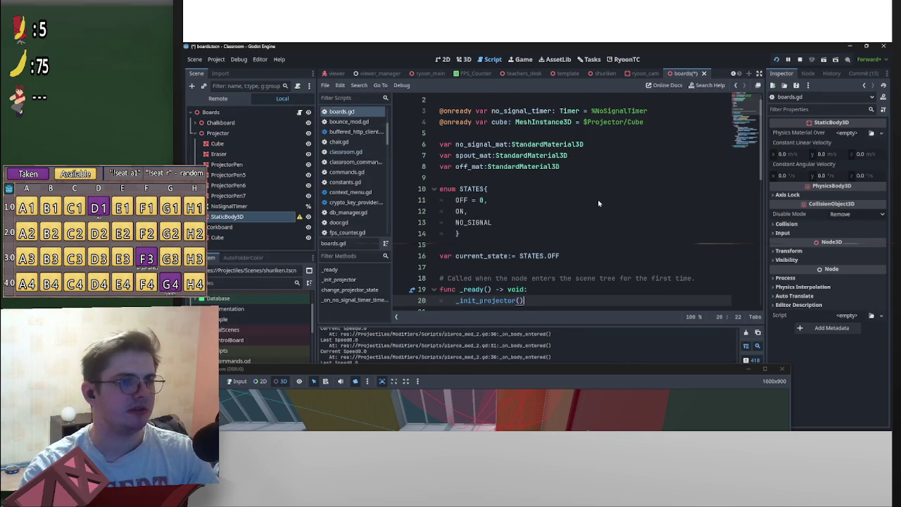
scroll(598, 204, up, 1)
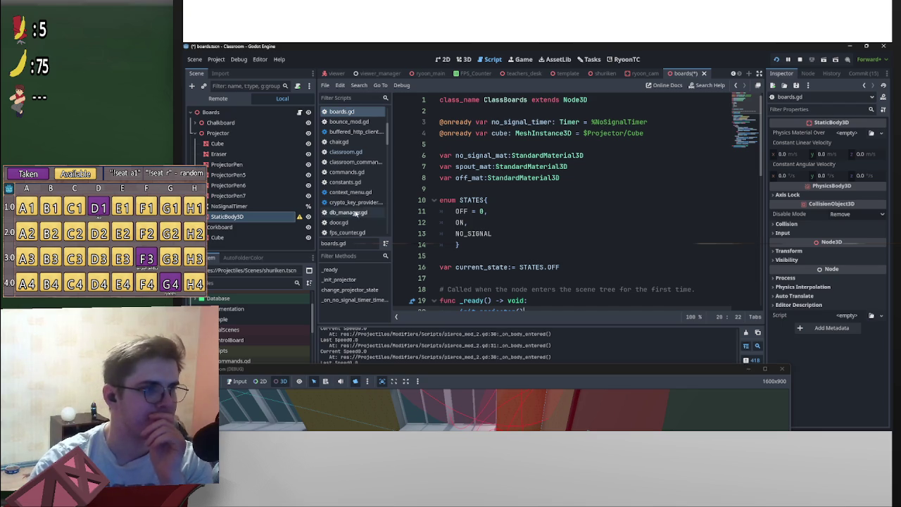
click(588, 135)
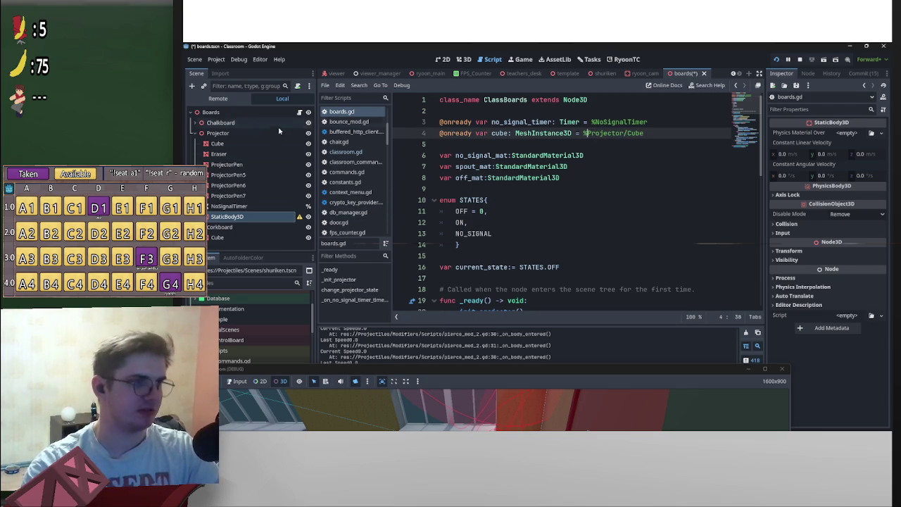
click(246, 142)
right_click(246, 143)
click(281, 339)
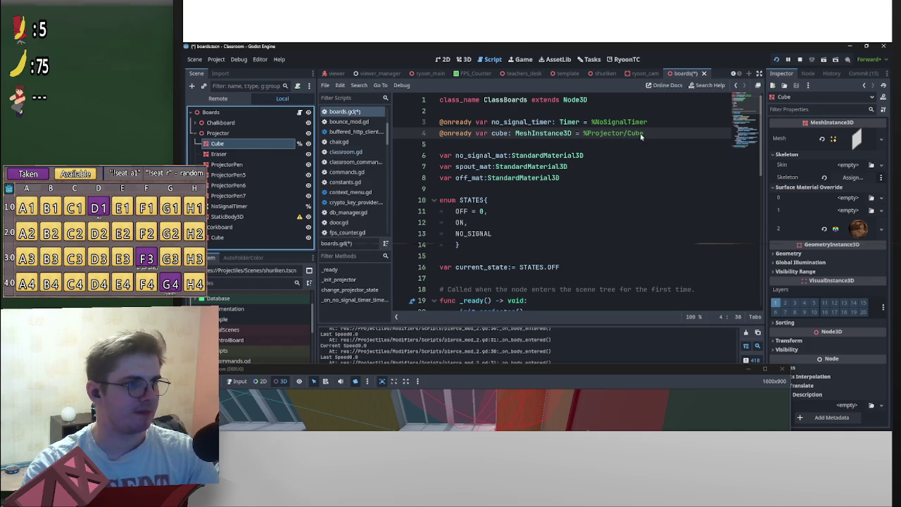
Shorten the line 4 path from %Projector/Cube to %Cube and save
drag(626, 133, 585, 133)
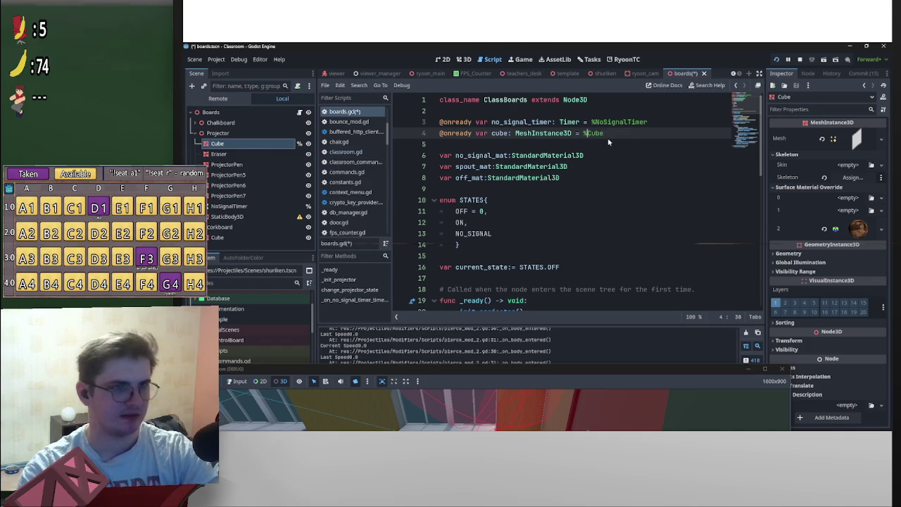
click(609, 143)
key(ctrl+s)
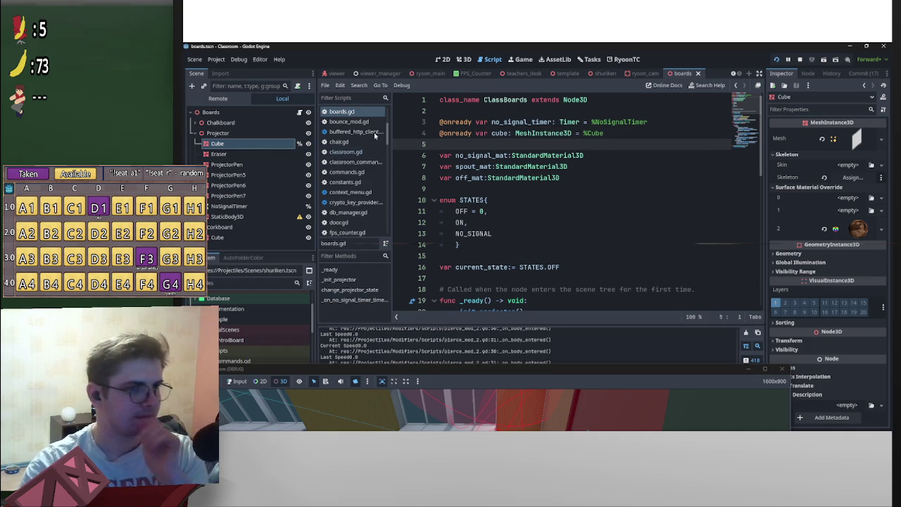
scroll(580, 222, down, 9)
scroll(652, 244, down, 3)
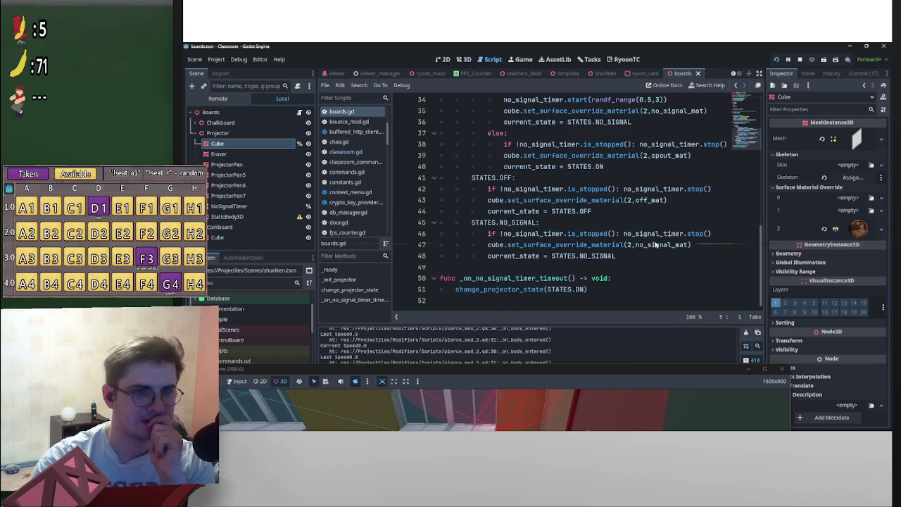
scroll(659, 243, up, 12)
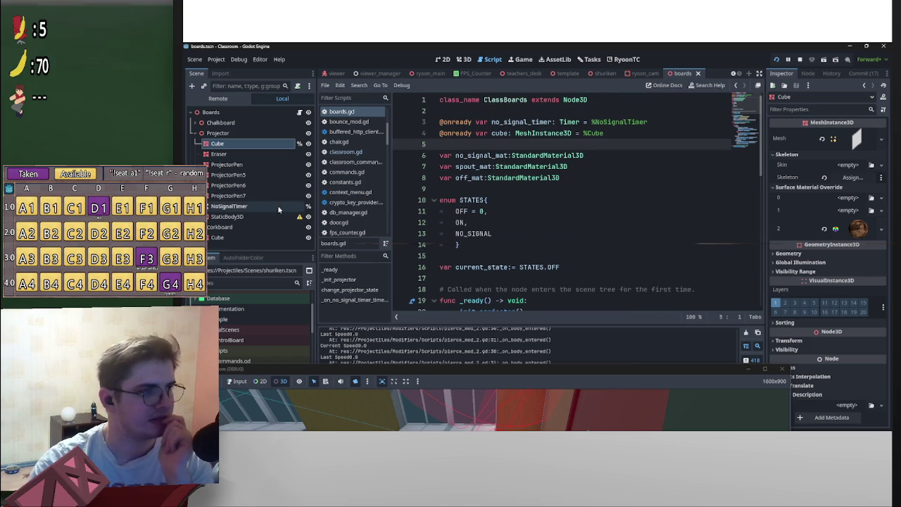
Delete the extra StaticBody3D node from the boards scene
mouse_move(245, 215)
mouse_down()
mouse_move(257, 175)
mouse_move(250, 139)
mouse_up()
click(466, 61)
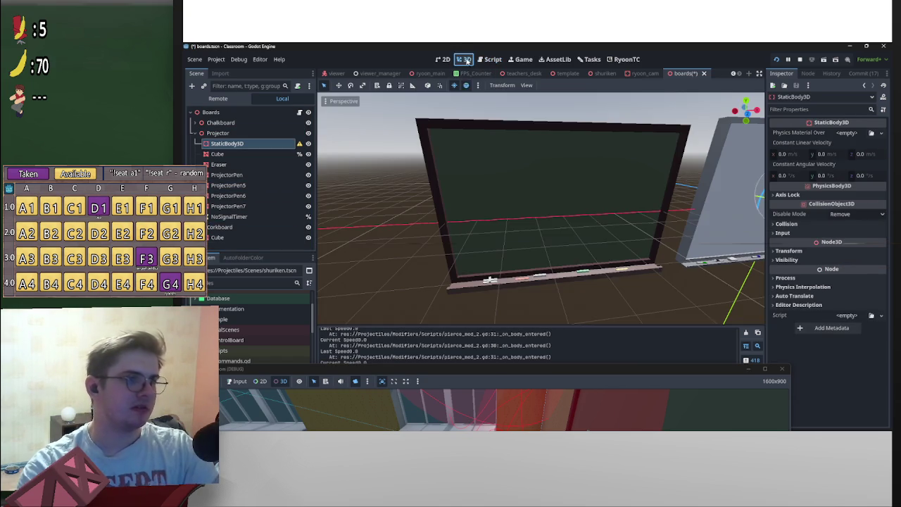
click(460, 135)
mouse_move(535, 190)
mouse_down()
mouse_move(492, 239)
mouse_move(471, 236)
mouse_up()
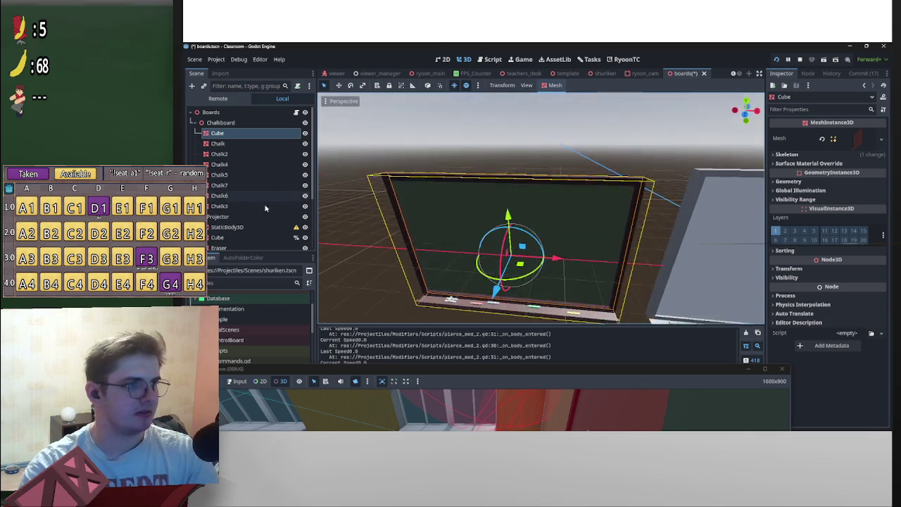
click(242, 227)
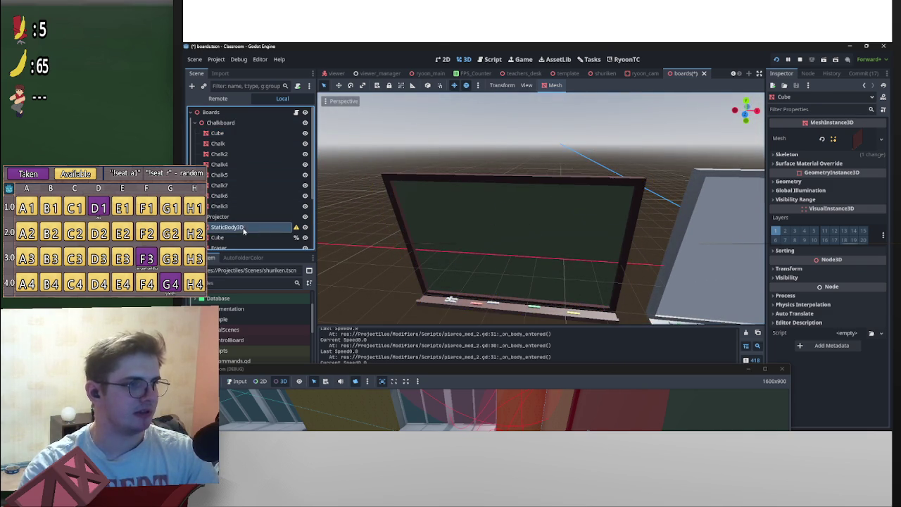
key(Delete)
key(Return)
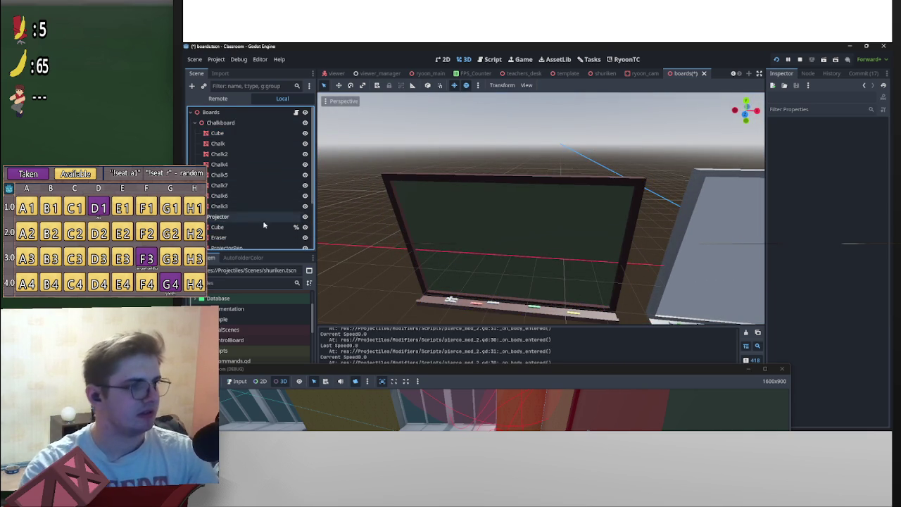
Change the Projector node's type to StaticBody3D
scroll(302, 224, down, 2)
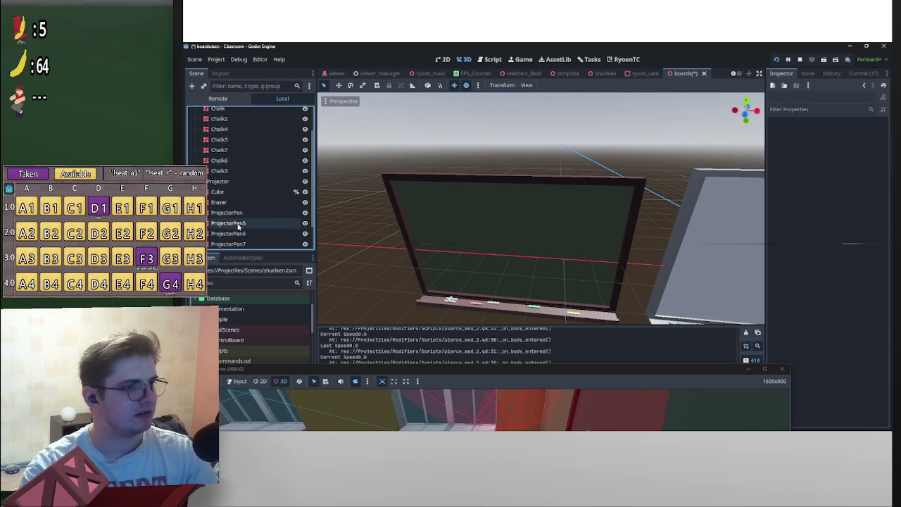
right_click(223, 183)
click(333, 245)
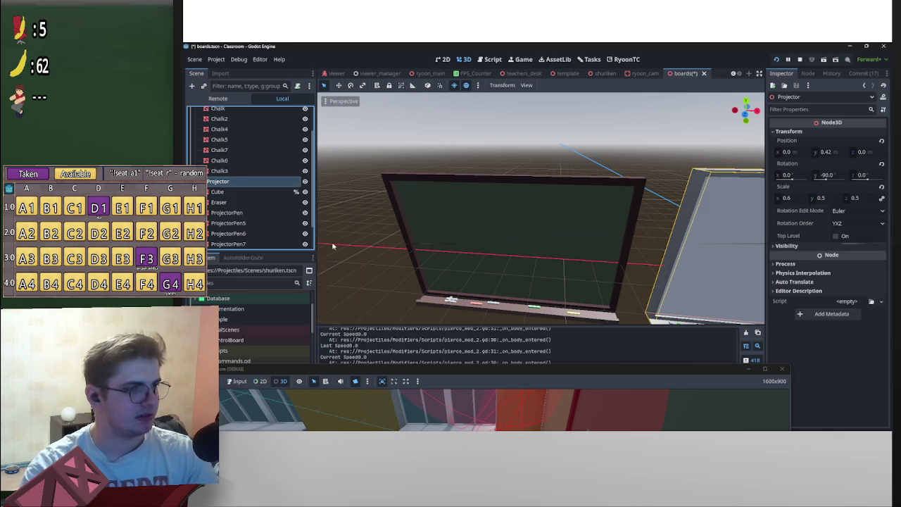
text(stat)
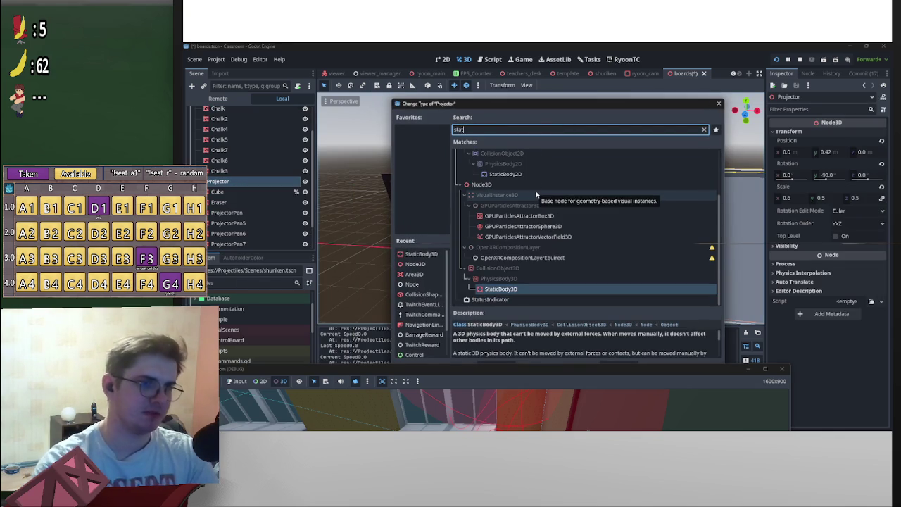
key(Return)
Change the Chalkboard node's type to StaticBody3D
scroll(283, 175, up, 2)
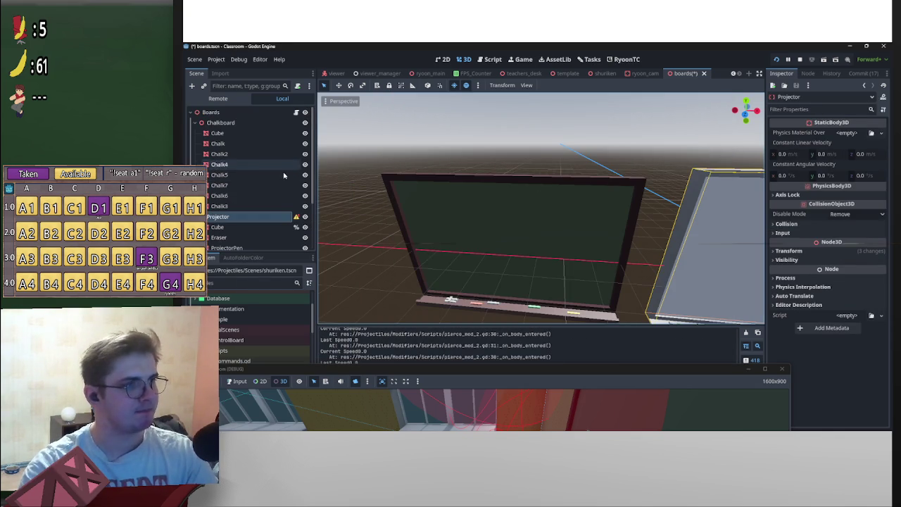
double_click(236, 123)
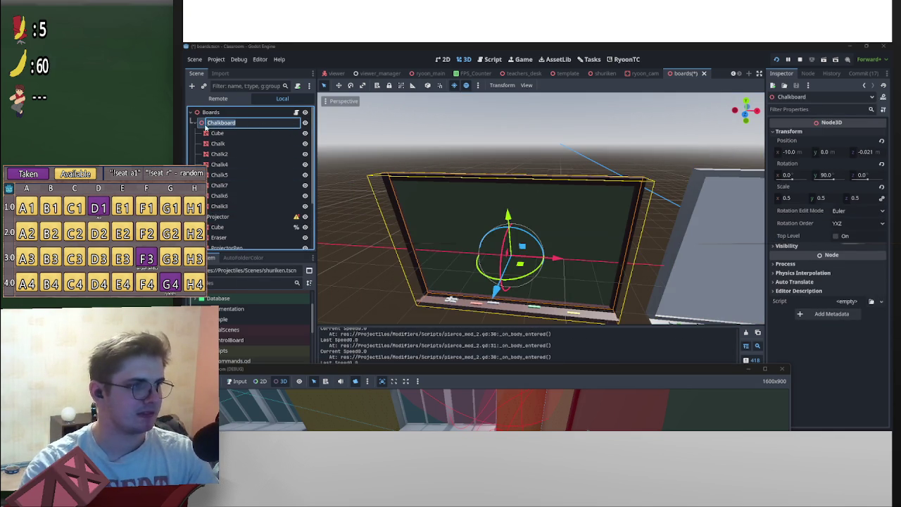
right_click(211, 123)
click(265, 209)
text(s)
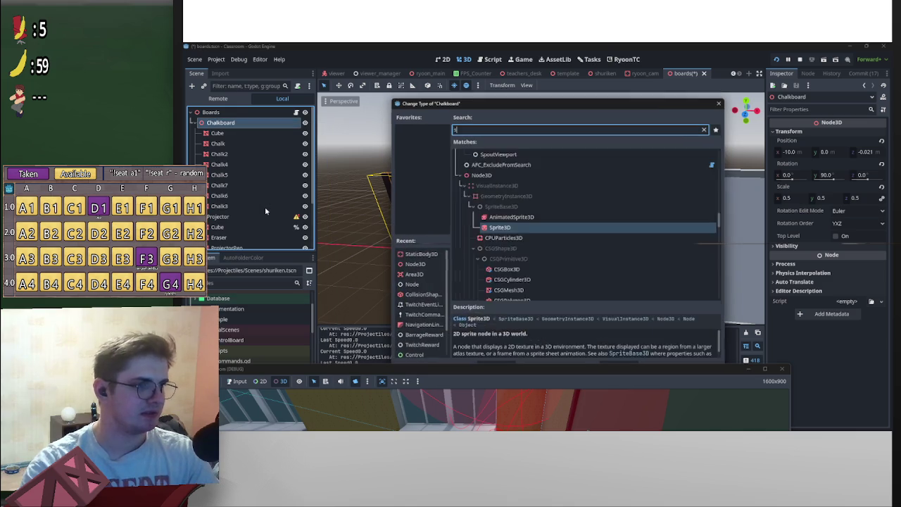
text(tatic)
key(Return)
Change the Corkboard node's type to StaticBody3D and focus the view on it
scroll(277, 203, down, 3)
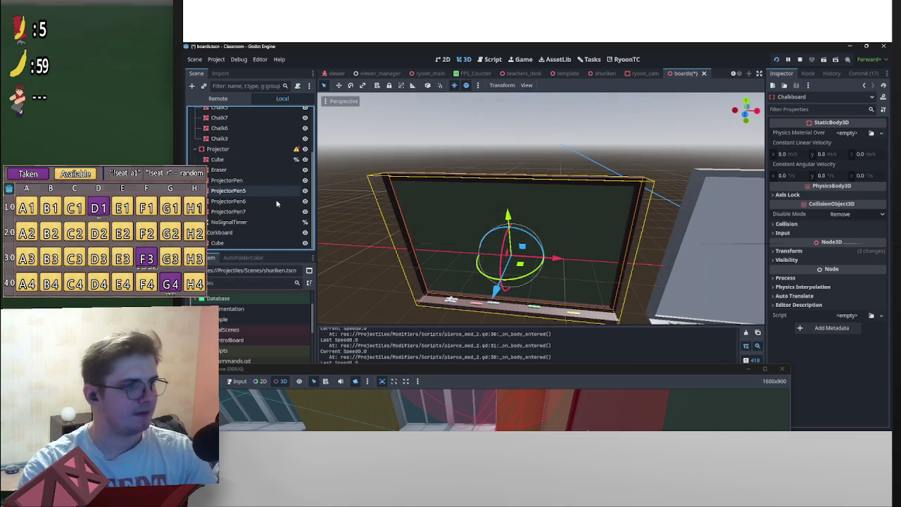
click(260, 232)
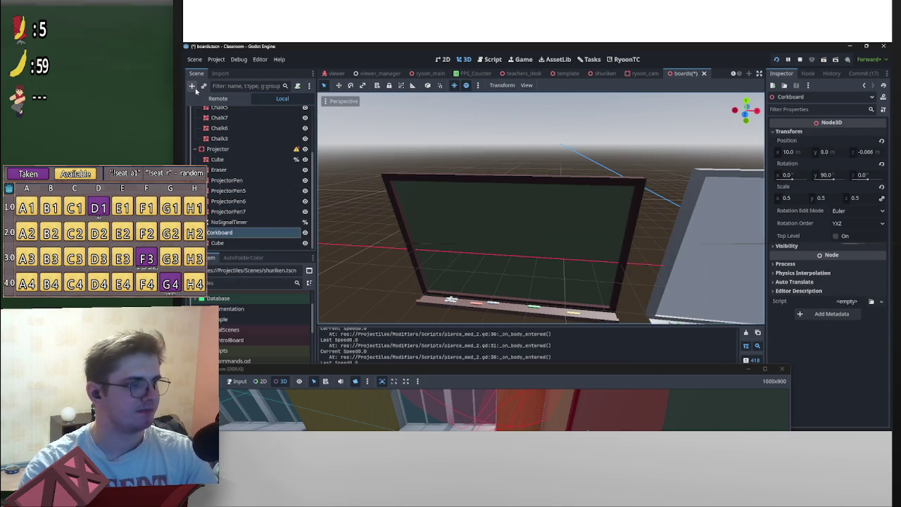
scroll(232, 116, up, 5)
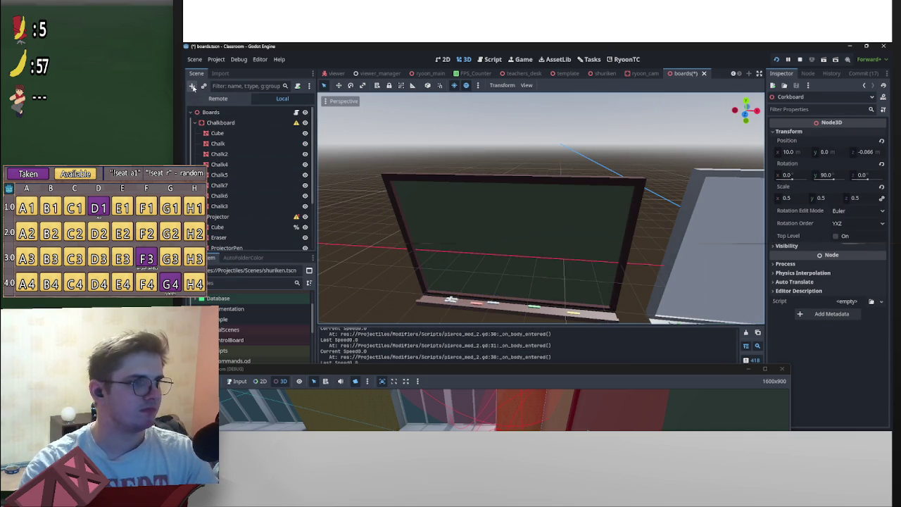
scroll(232, 176, down, 3)
right_click(245, 233)
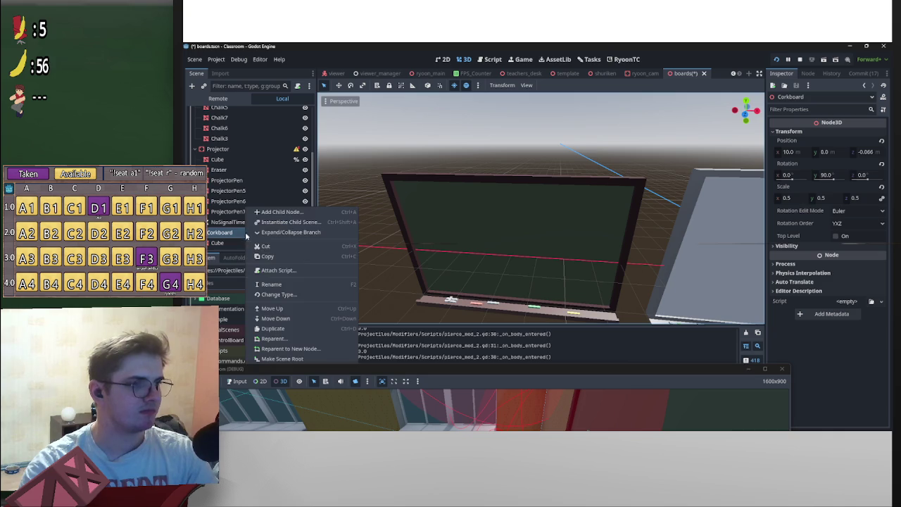
click(285, 295)
text(st)
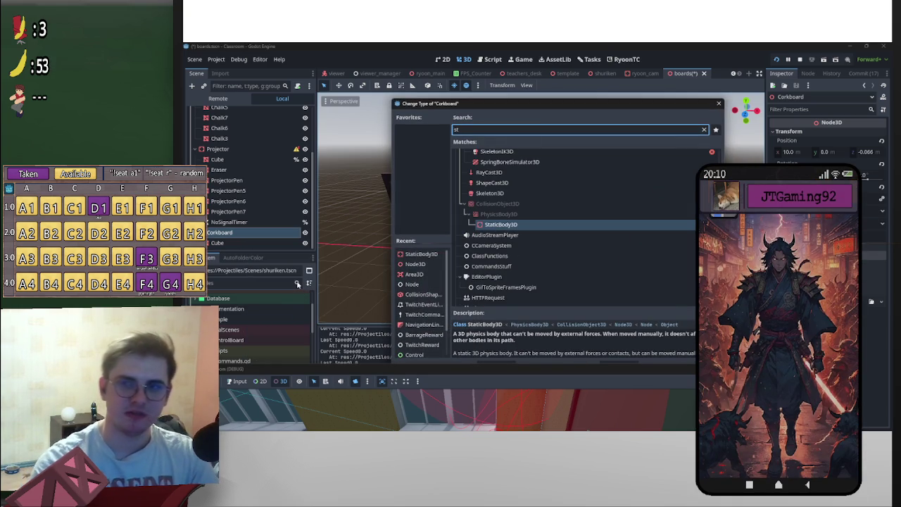
key(Return)
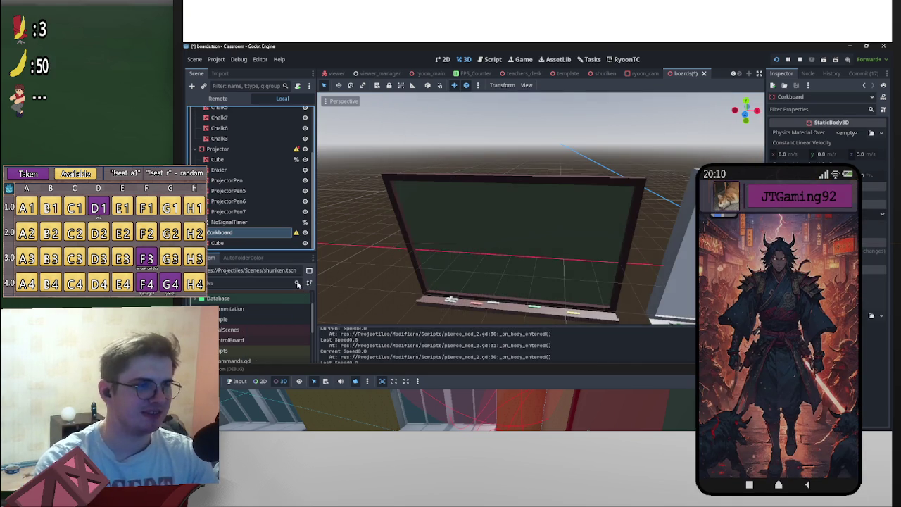
key(f)
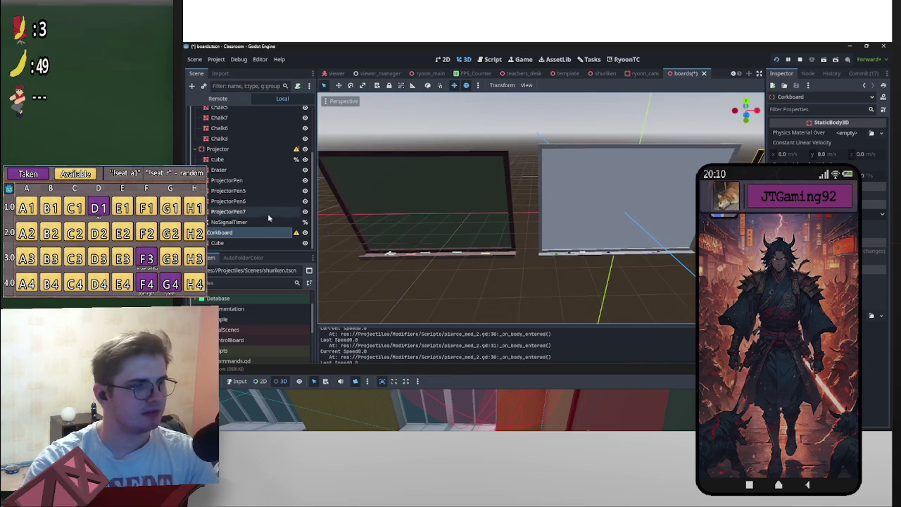
scroll(663, 198, up, 3)
mouse_move(655, 214)
mouse_down()
mouse_move(679, 167)
mouse_move(567, 261)
mouse_move(579, 224)
mouse_move(398, 279)
mouse_move(374, 256)
mouse_move(479, 276)
mouse_move(432, 241)
mouse_move(584, 261)
mouse_move(633, 240)
mouse_move(615, 246)
mouse_move(575, 231)
mouse_up()
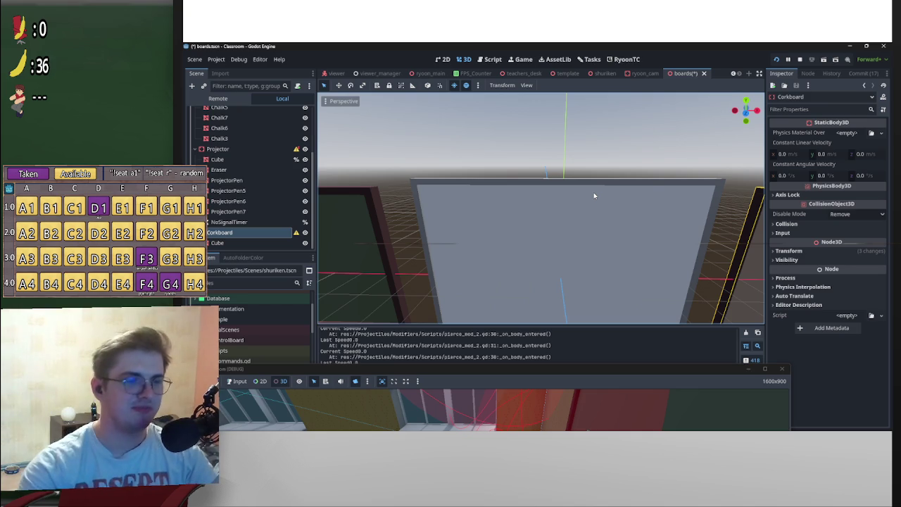
mouse_move(713, 203)
mouse_down()
mouse_move(709, 181)
mouse_move(641, 177)
mouse_move(584, 176)
mouse_move(440, 206)
mouse_move(494, 181)
mouse_move(453, 193)
mouse_up()
scroll(451, 204, down, 2)
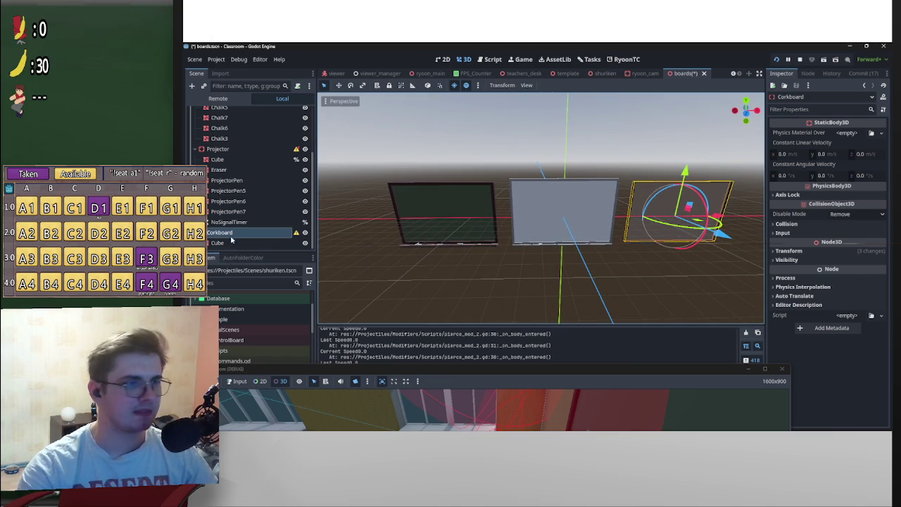
Add a CollisionShape3D child to the Corkboard with a BoxShape3D shape
right_click(232, 233)
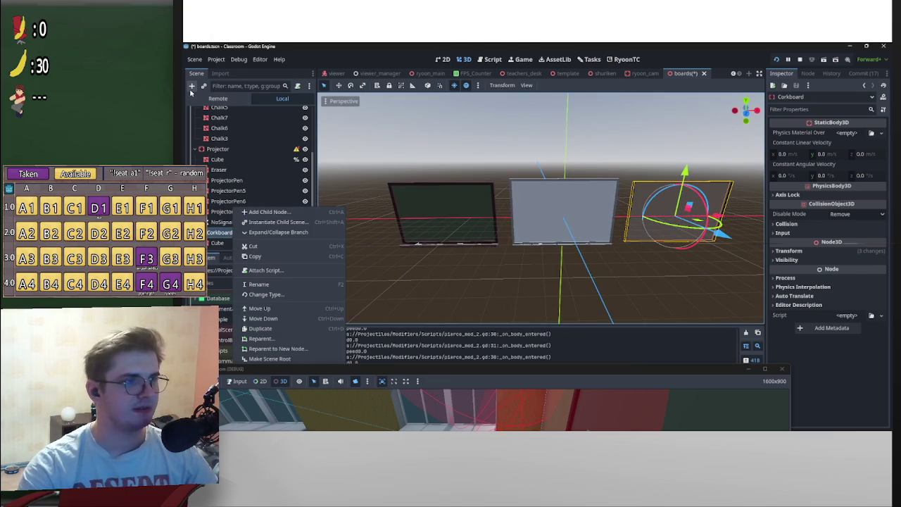
click(191, 91)
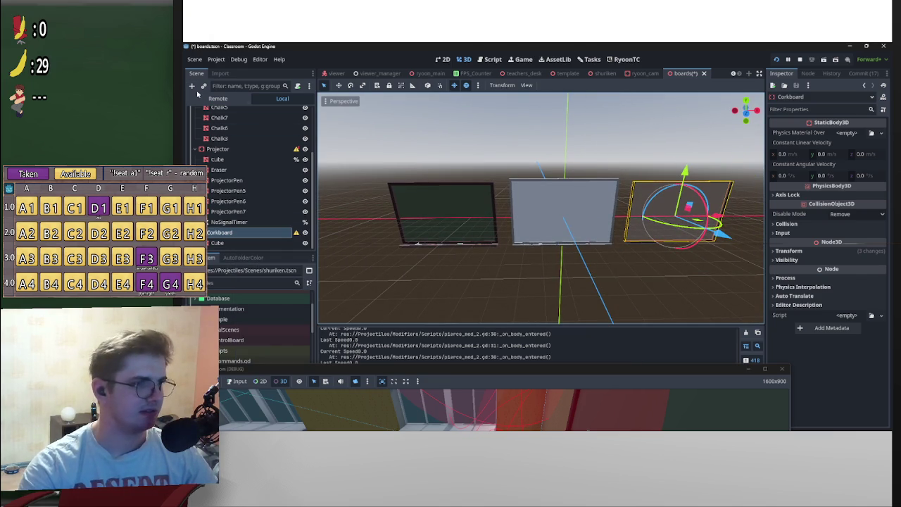
click(191, 85)
text(st)
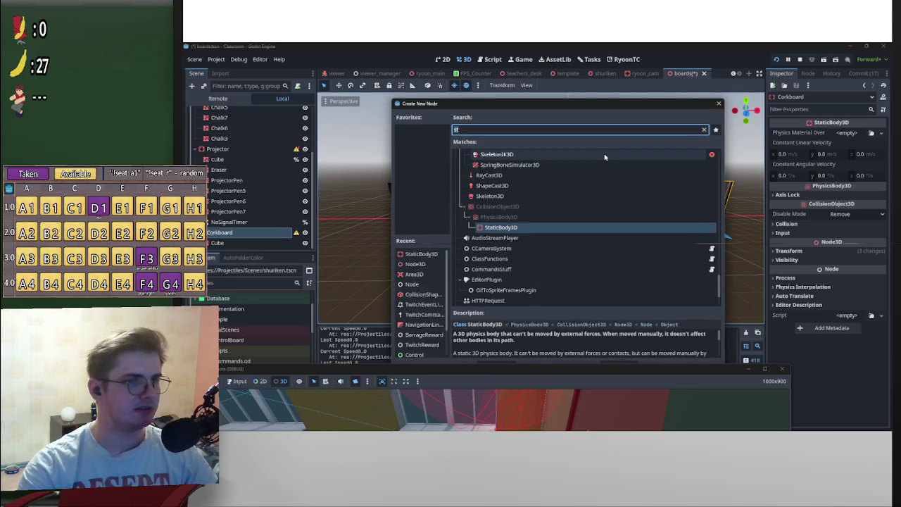
key(BackSpace)
key(BackSpace)
text(coll)
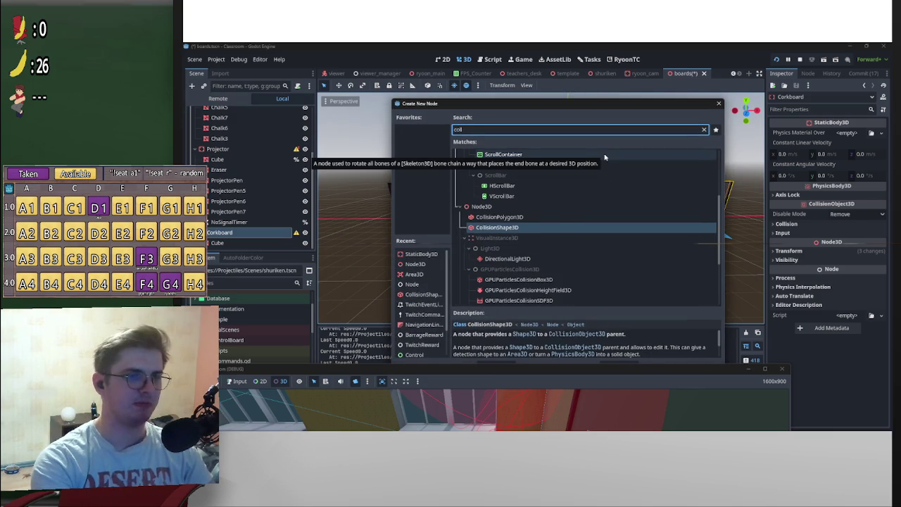
key(Return)
click(846, 132)
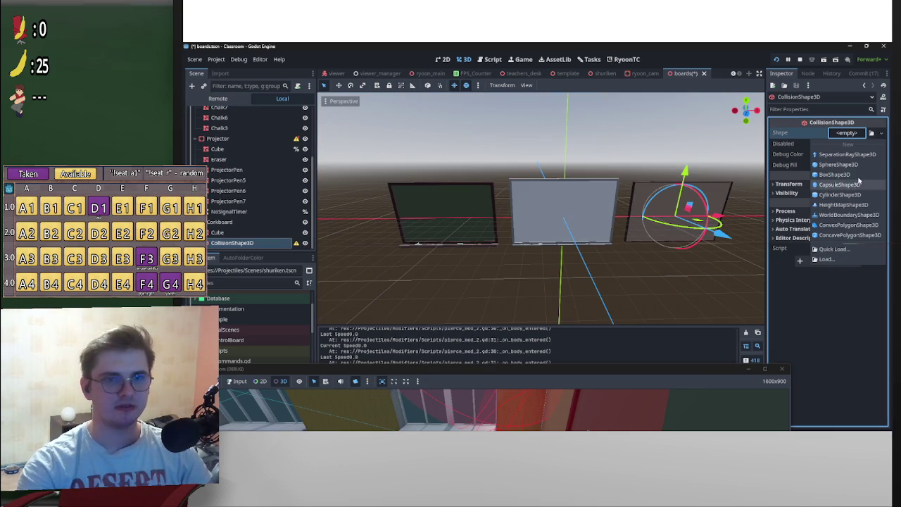
click(858, 174)
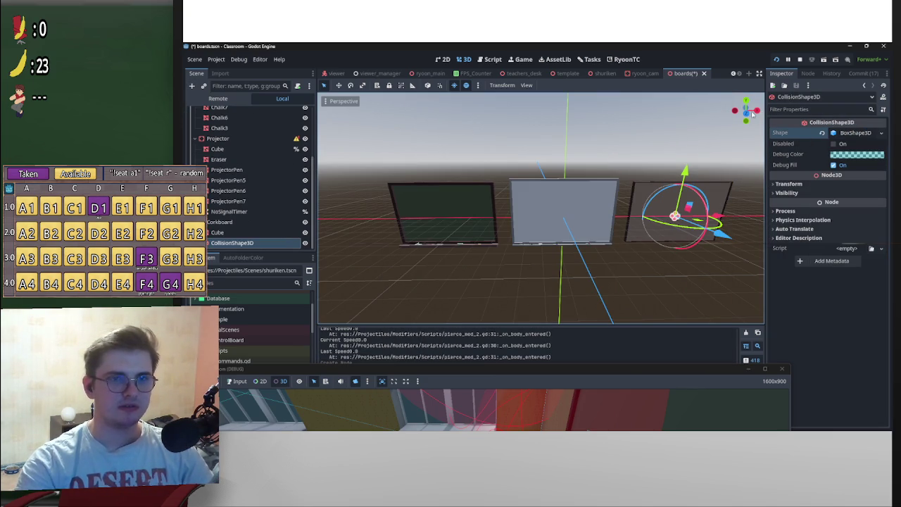
Resize the box in Right and Front views to about 0.57 × 11.31 × 16.82
click(756, 110)
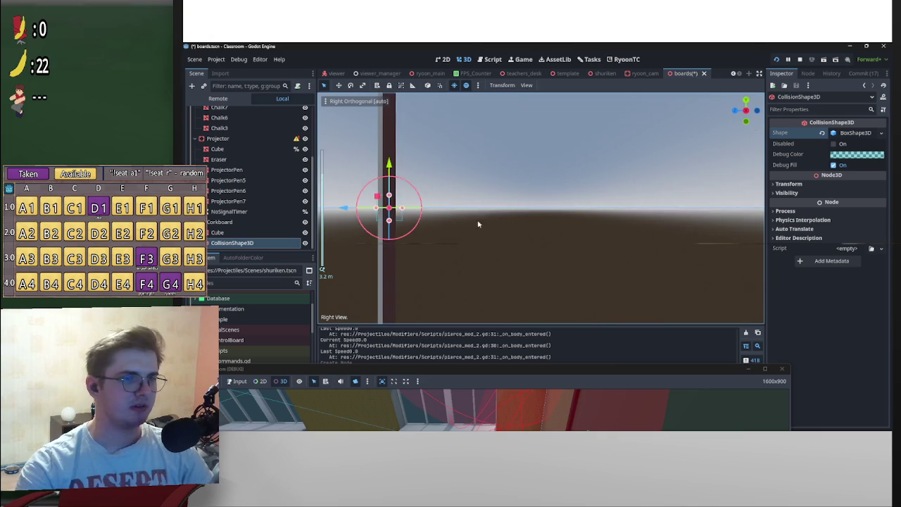
drag(528, 289, 531, 141)
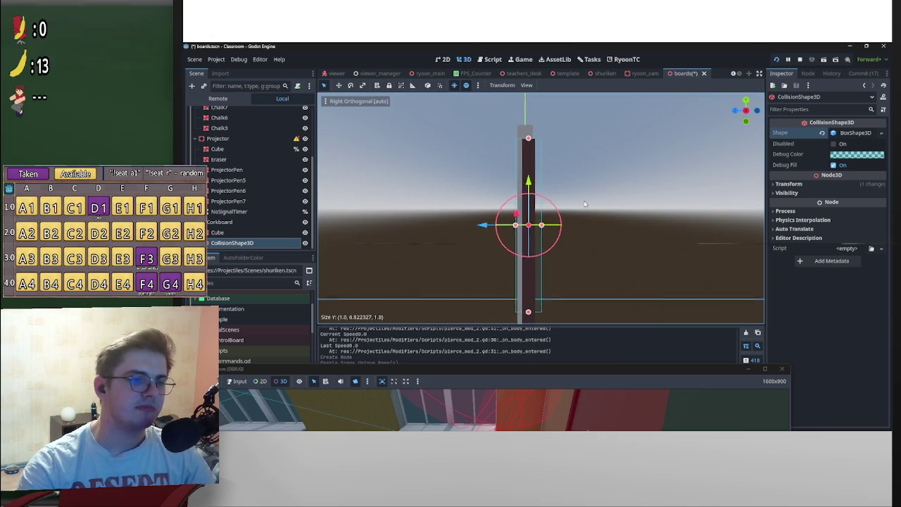
scroll(556, 172, down, 3)
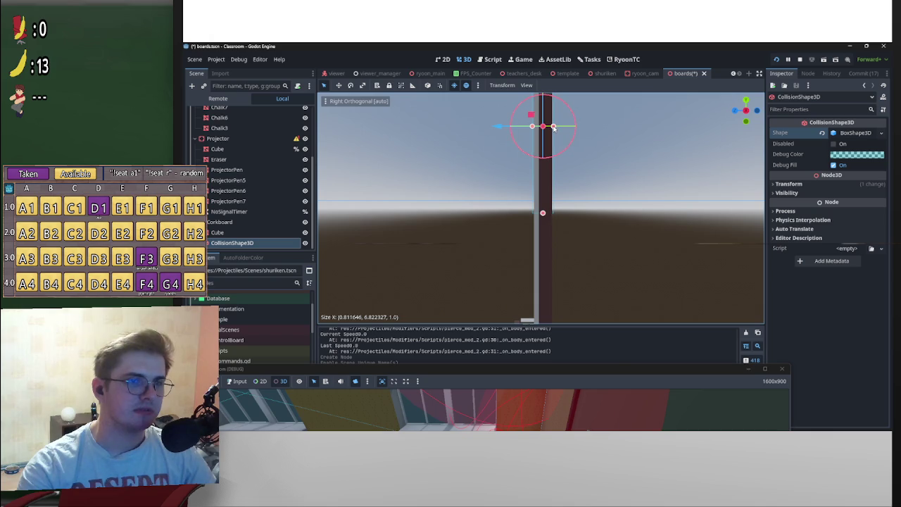
drag(537, 128, 539, 128)
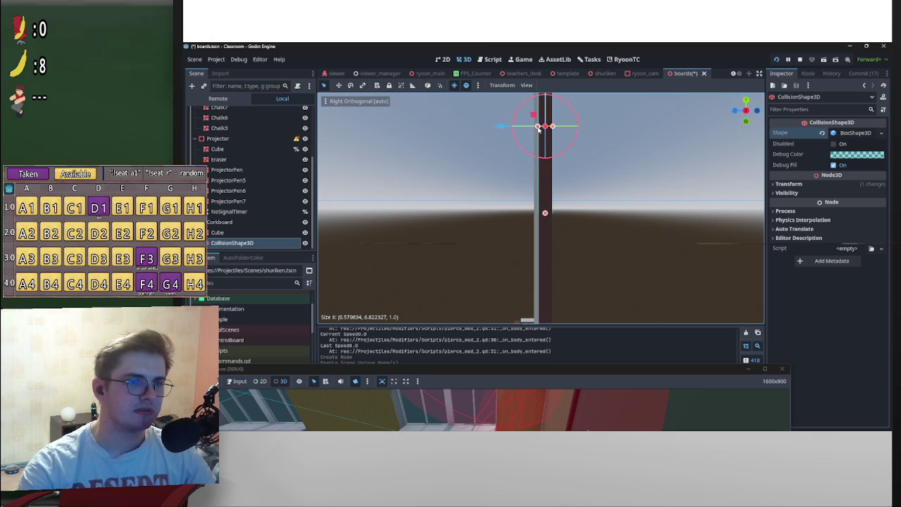
scroll(576, 137, down, 3)
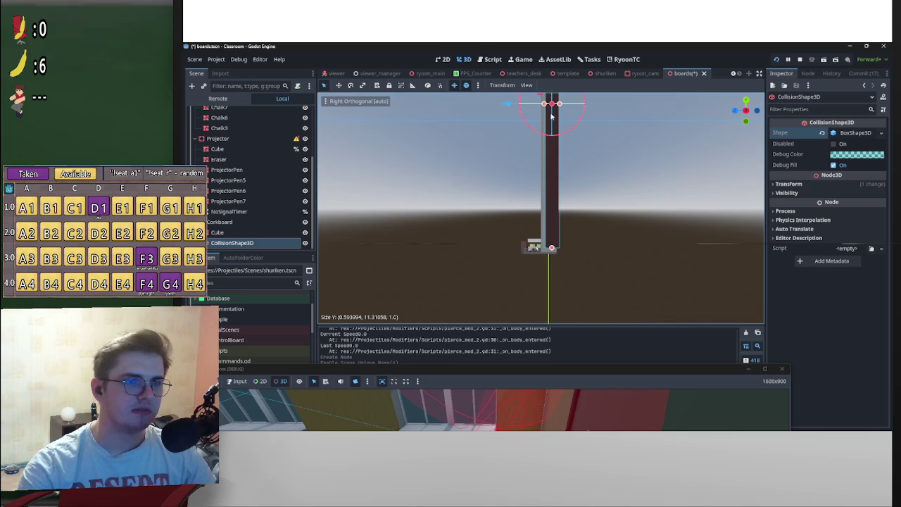
scroll(551, 117, up, 3)
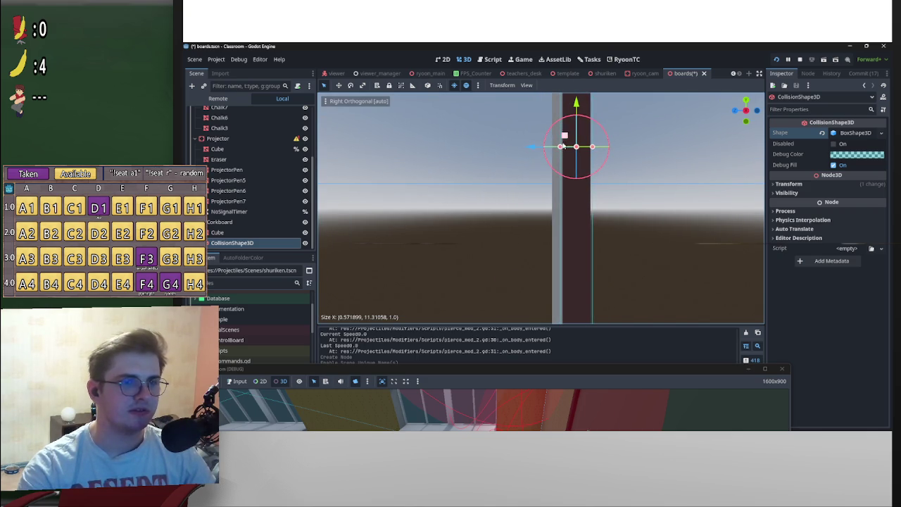
scroll(563, 146, down, 3)
click(734, 112)
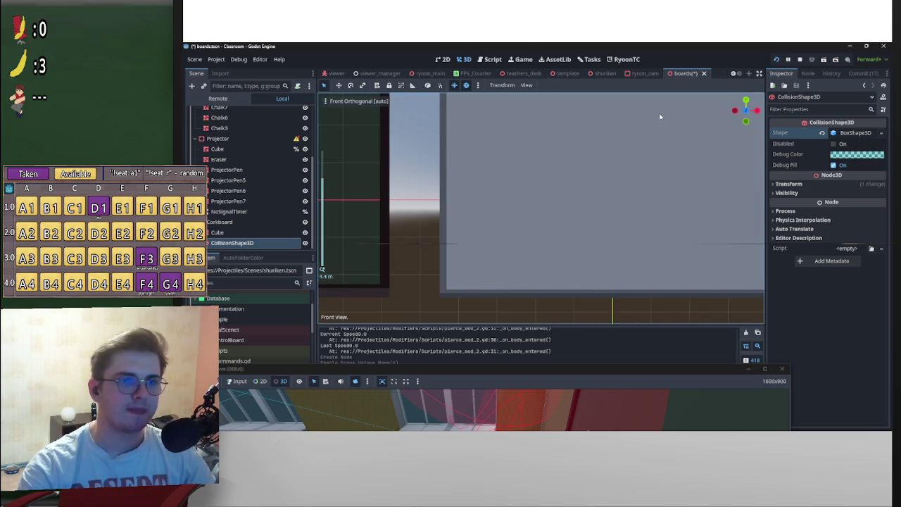
scroll(670, 204, up, 5)
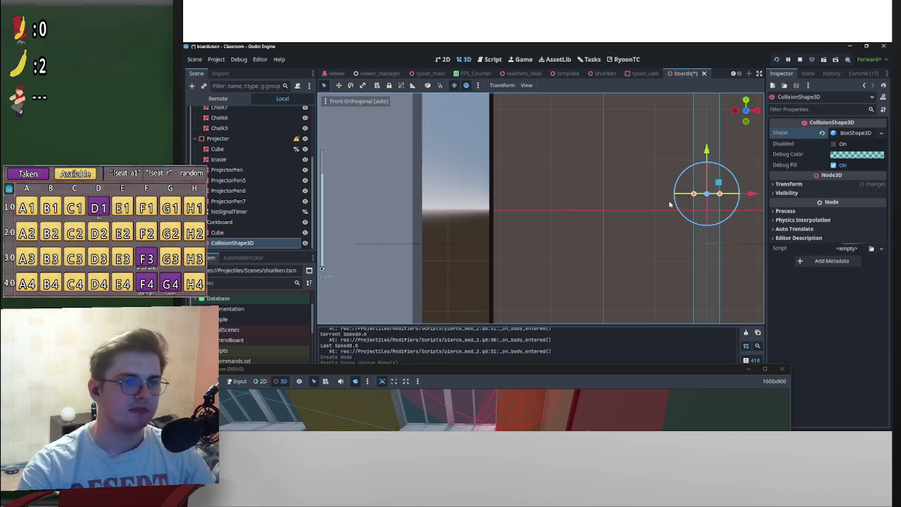
scroll(645, 203, down, 2)
mouse_move(637, 202)
mouse_down()
mouse_move(508, 201)
mouse_move(634, 206)
mouse_up()
scroll(510, 208, right, 5)
scroll(598, 210, left, 5)
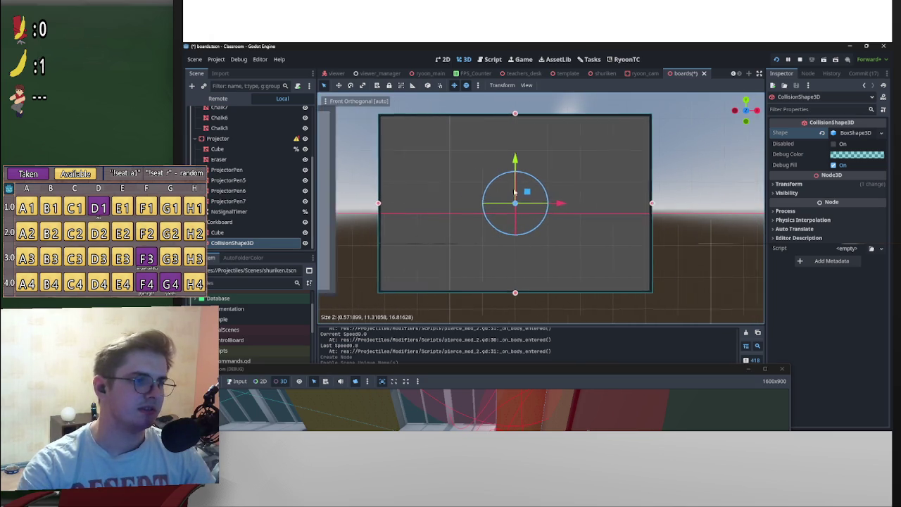
Duplicate the collision shape under Projector, move it onto the grey board, and make its box unique
key(ctrl+d)
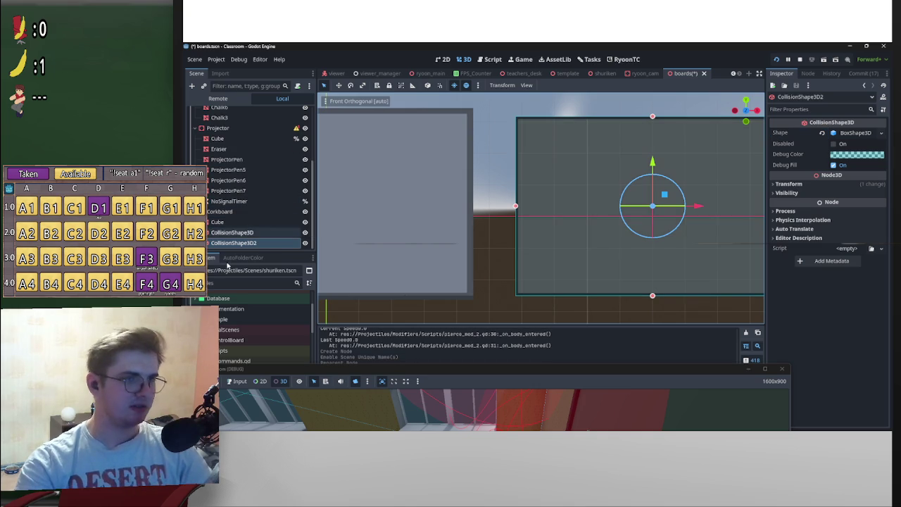
drag(232, 242, 235, 133)
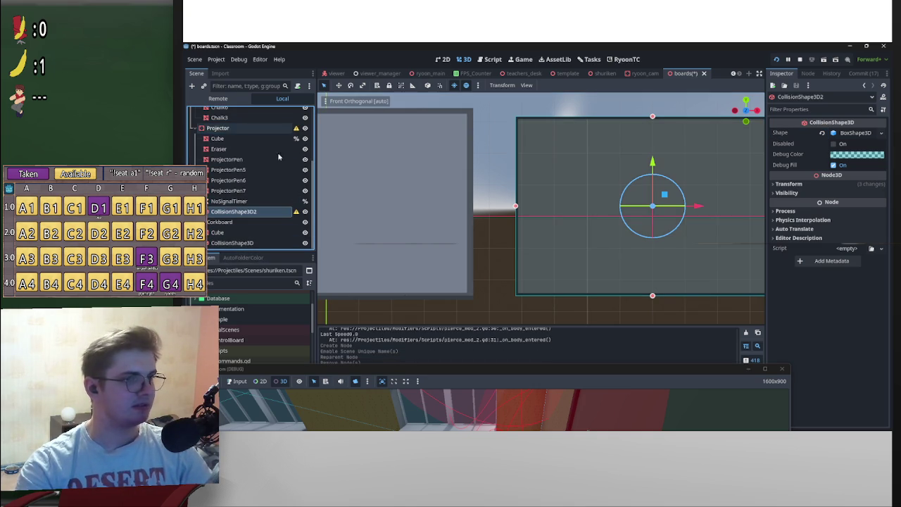
drag(702, 207, 432, 207)
key(f)
click(850, 139)
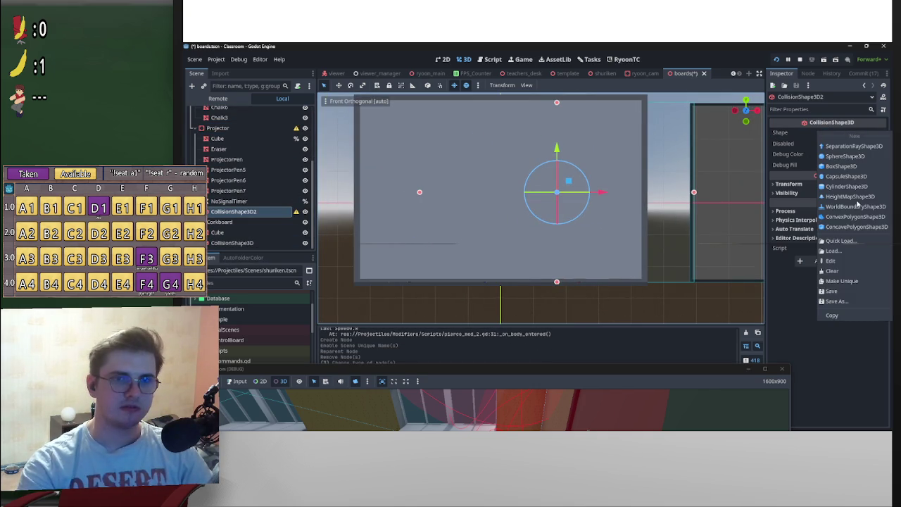
click(861, 276)
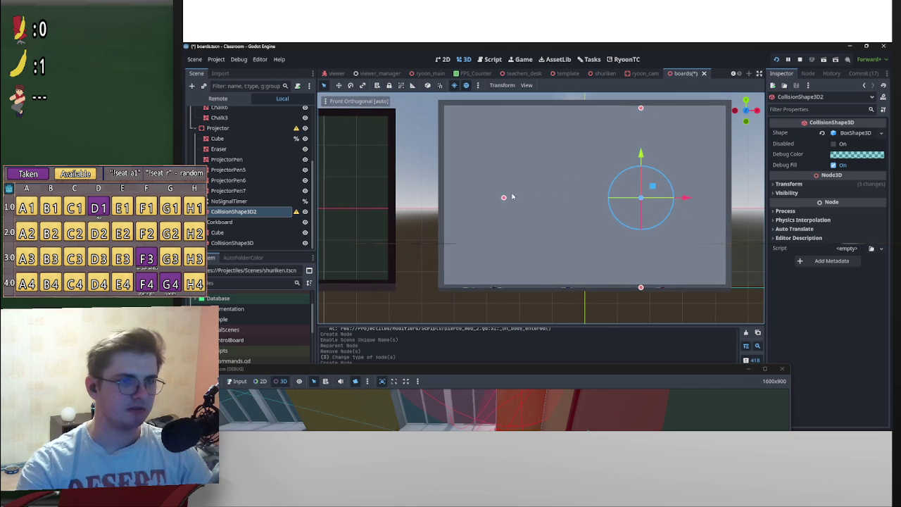
Fit the copy's box to the grey board (about 0.67 × 11.84 × 18.04), then duplicate it
drag(513, 198, 437, 202)
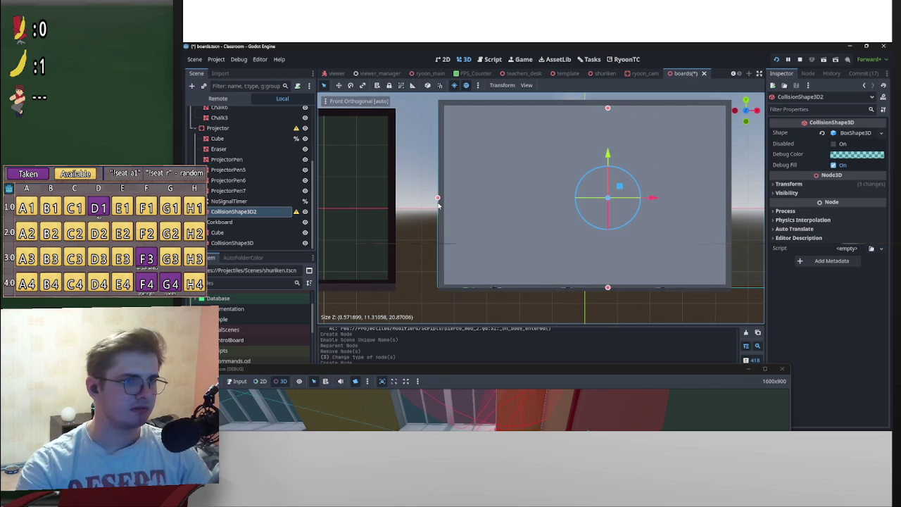
scroll(437, 200, up, 3)
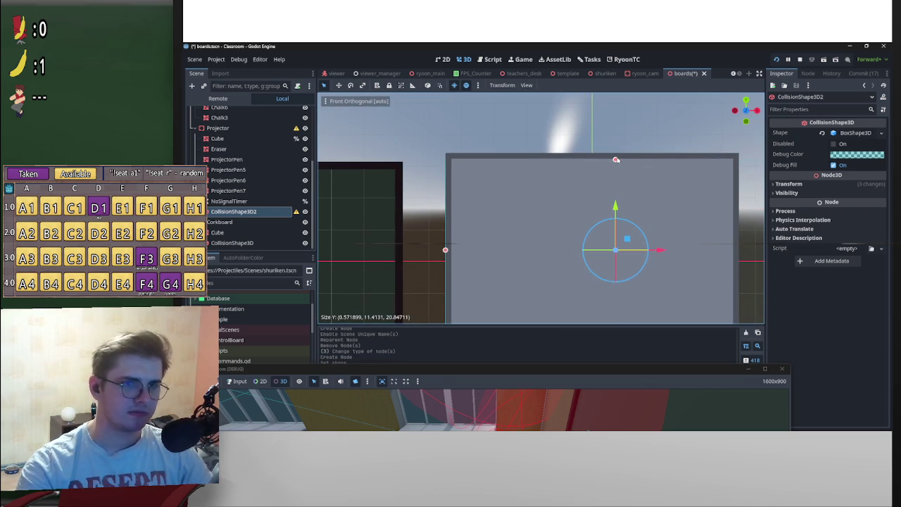
drag(615, 160, 616, 154)
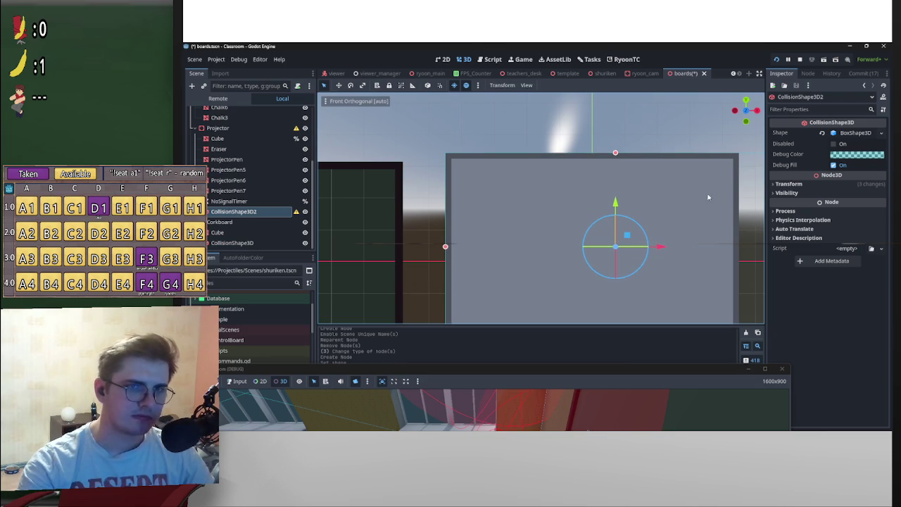
scroll(708, 198, down, 4)
scroll(690, 183, right, 7)
drag(655, 180, 612, 189)
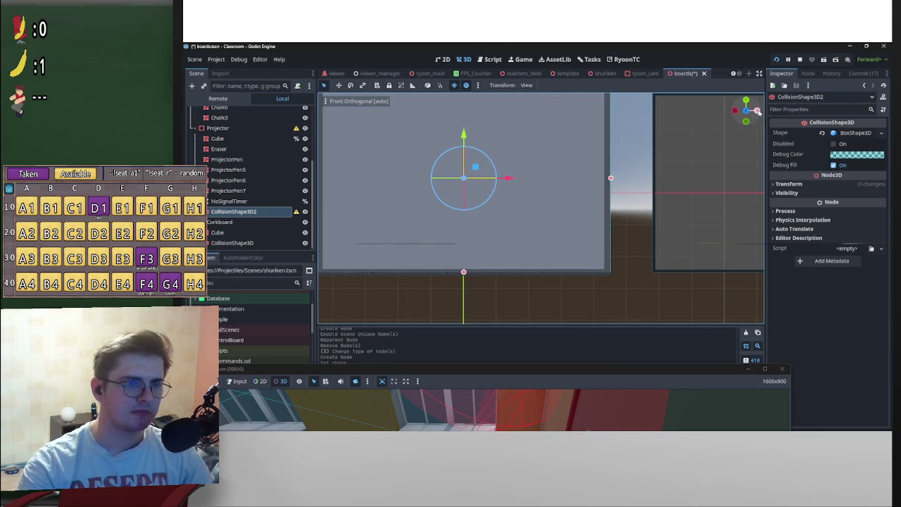
click(757, 111)
scroll(582, 179, up, 3)
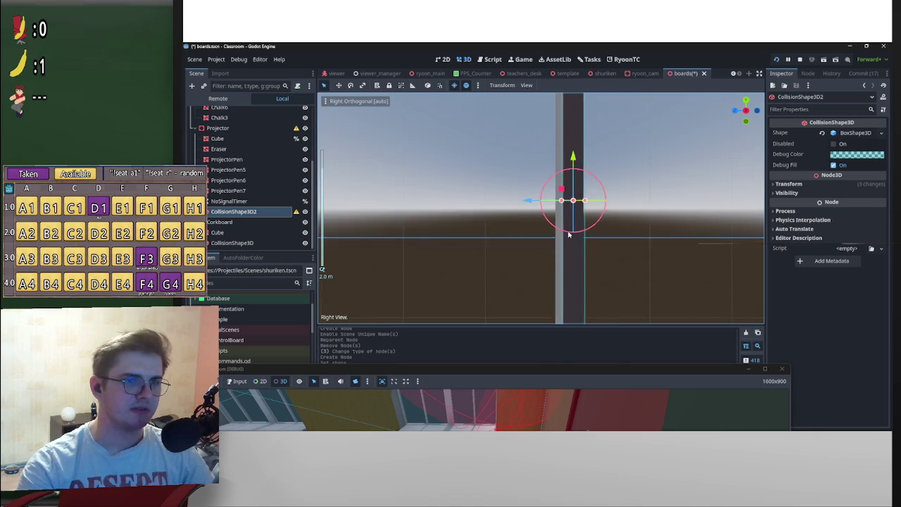
scroll(619, 187, up, 10)
drag(623, 178, 603, 181)
scroll(603, 181, down, 12)
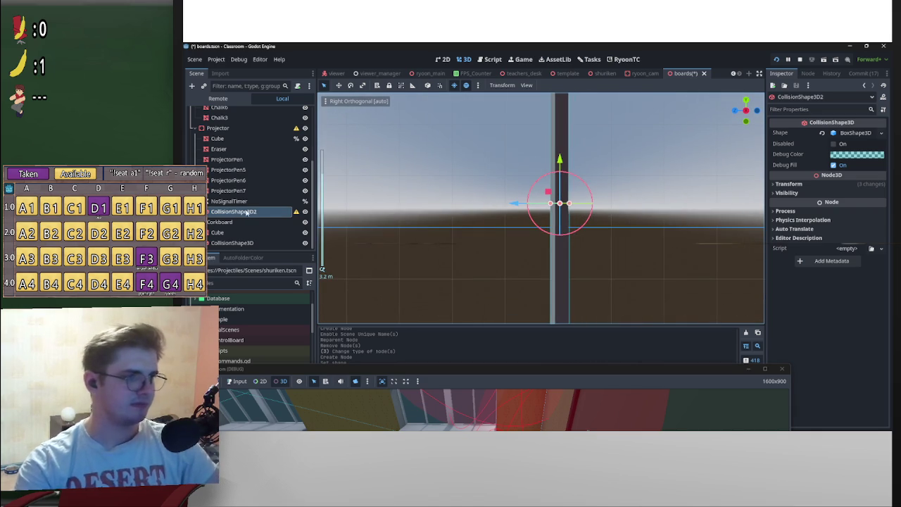
key(ctrl+d)
scroll(572, 214, down, 5)
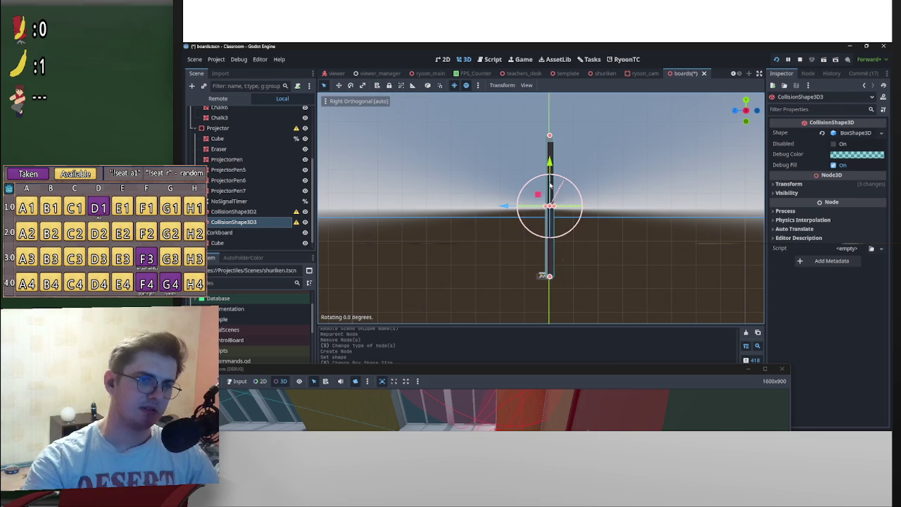
Rotate CollisionShape3D3 by 60° and stretch its box, widening X to about 7.15
drag(549, 184, 536, 193)
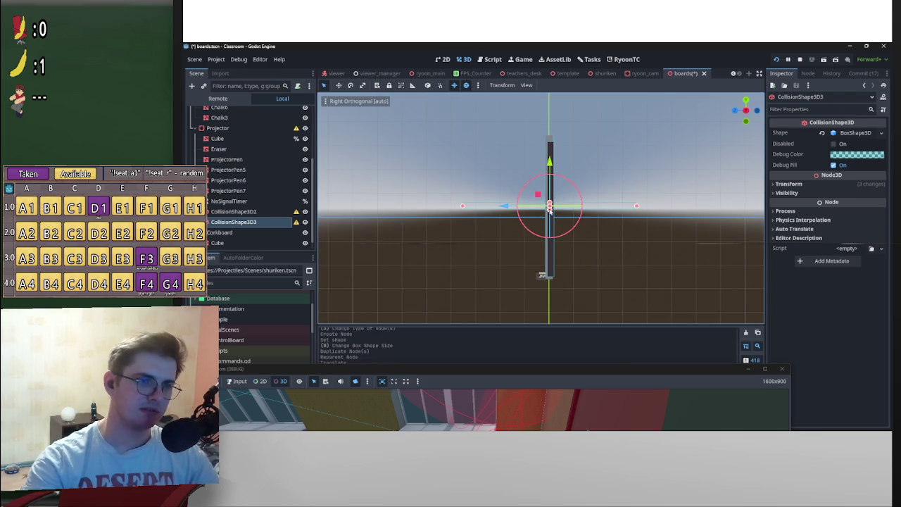
scroll(543, 252, up, 5)
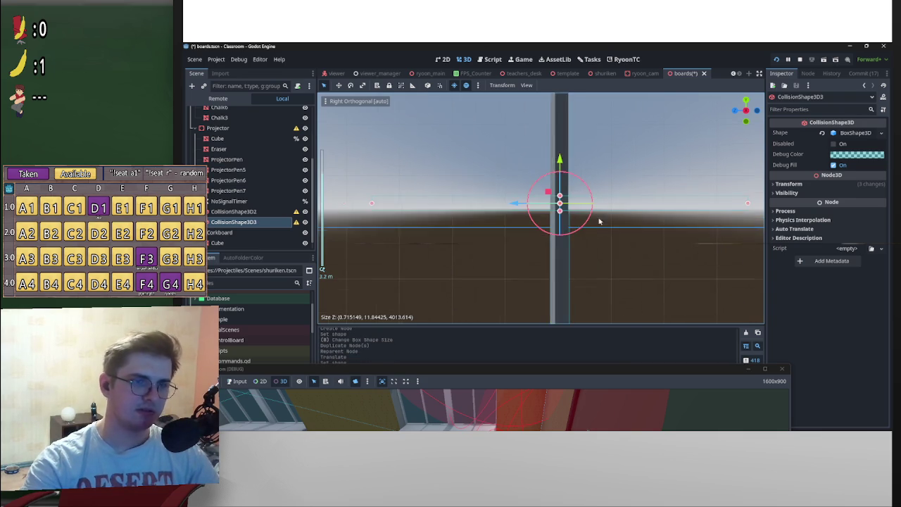
drag(605, 101, 599, 255)
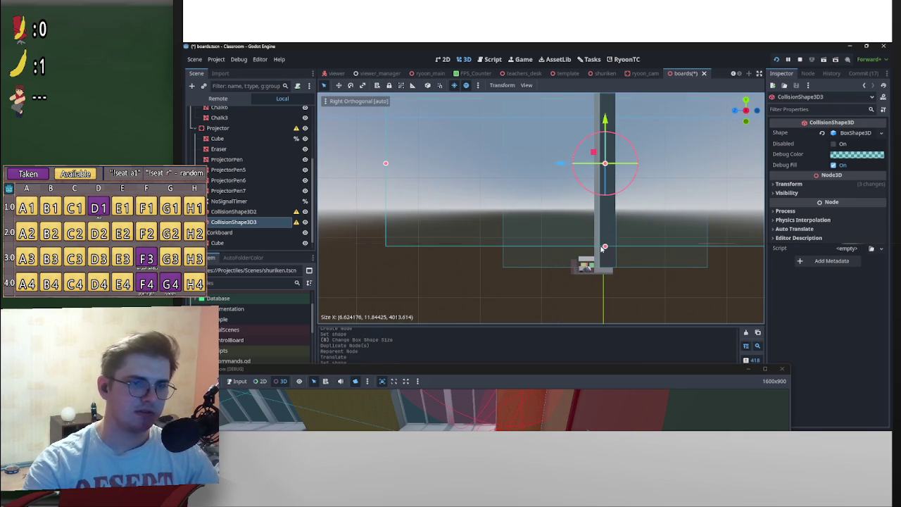
click(870, 138)
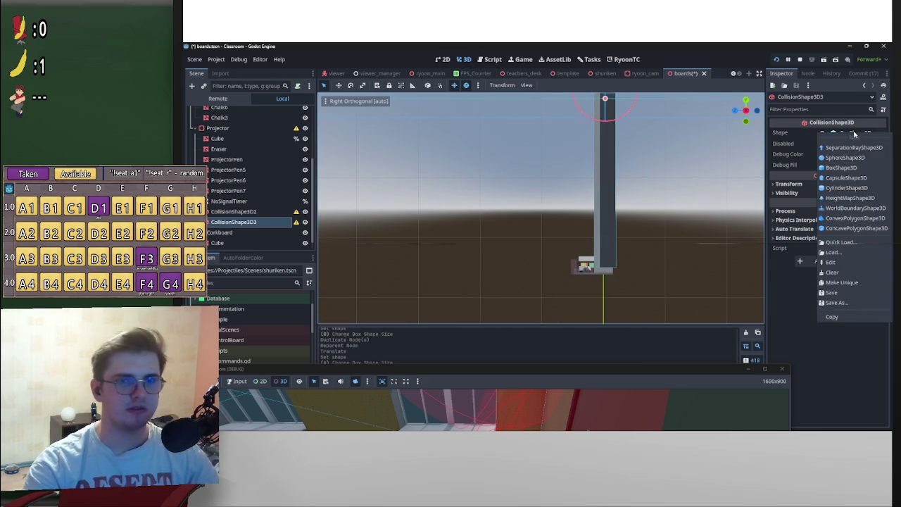
click(870, 293)
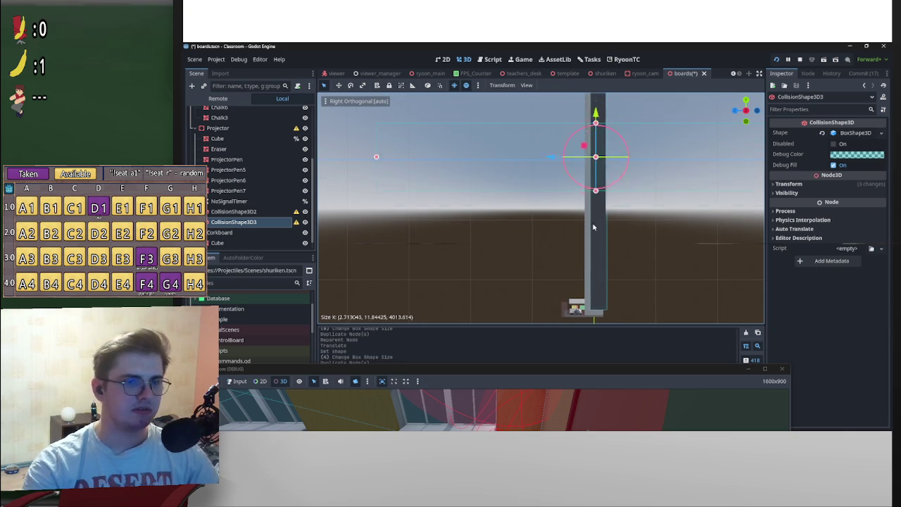
drag(596, 135, 596, 280)
drag(596, 281, 604, 302)
scroll(612, 232, up, 5)
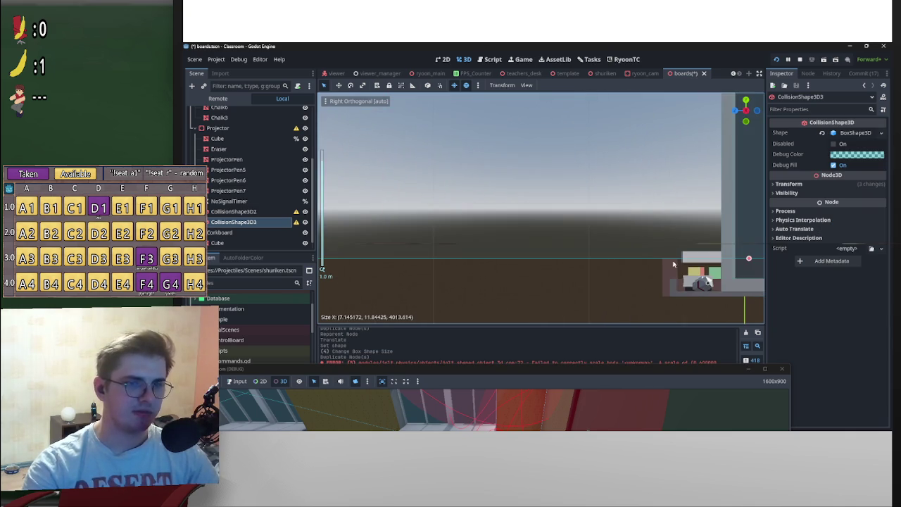
scroll(440, 117, down, 8)
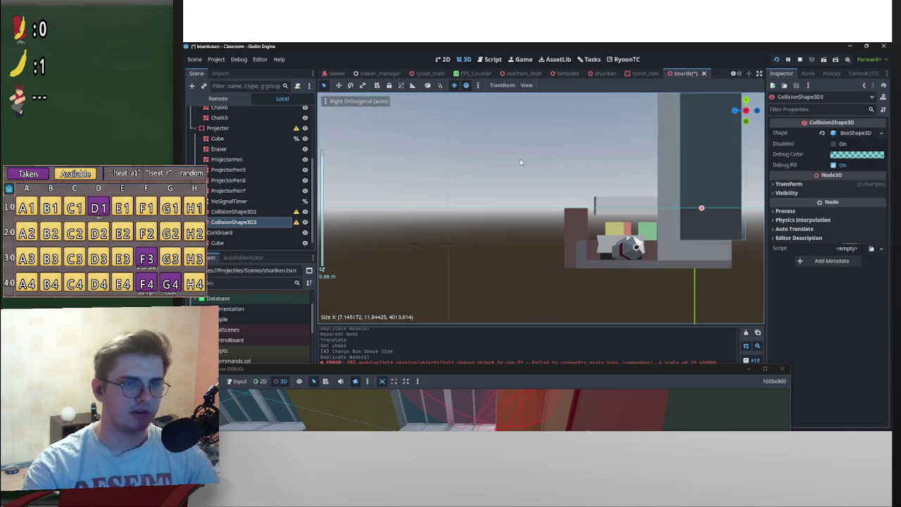
mouse_move(598, 223)
mouse_down()
mouse_move(566, 215)
mouse_move(579, 224)
mouse_move(572, 251)
mouse_move(605, 212)
mouse_up()
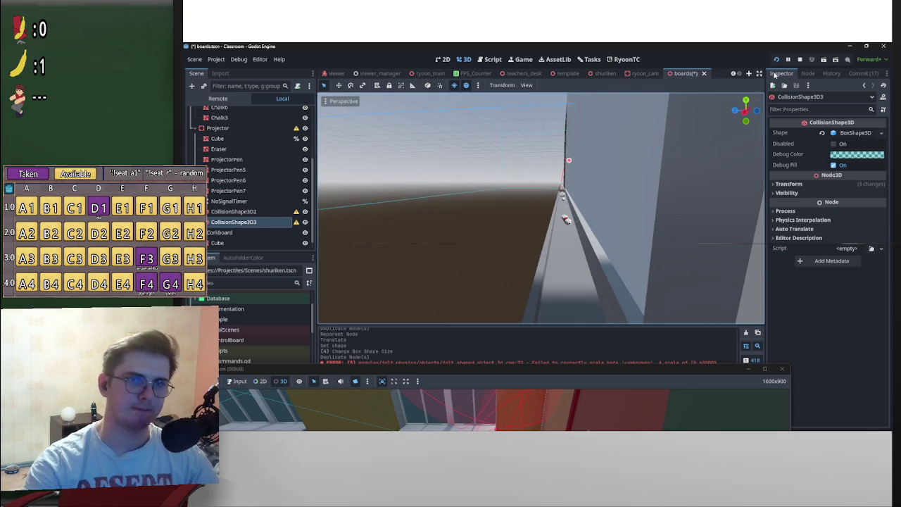
click(743, 118)
scroll(617, 187, up, 5)
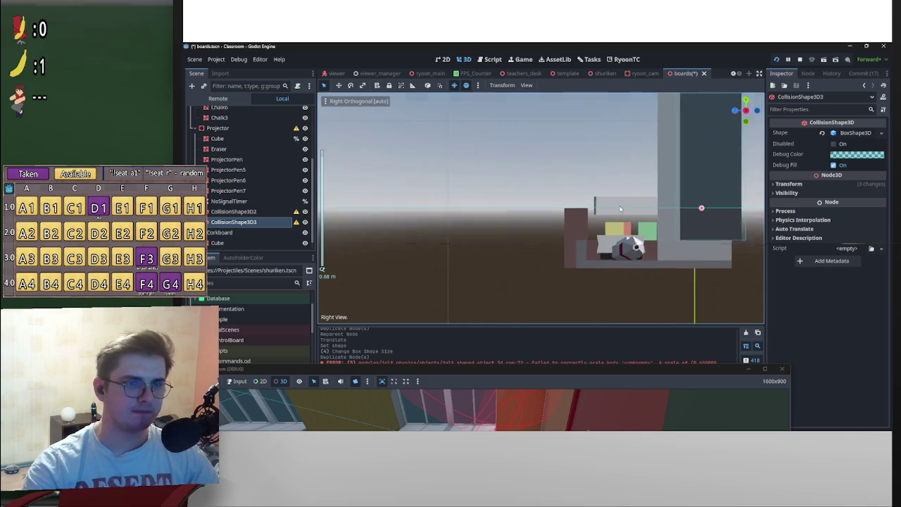
Lower Chalk3 slightly along the Y axis near the chalk tray
click(625, 214)
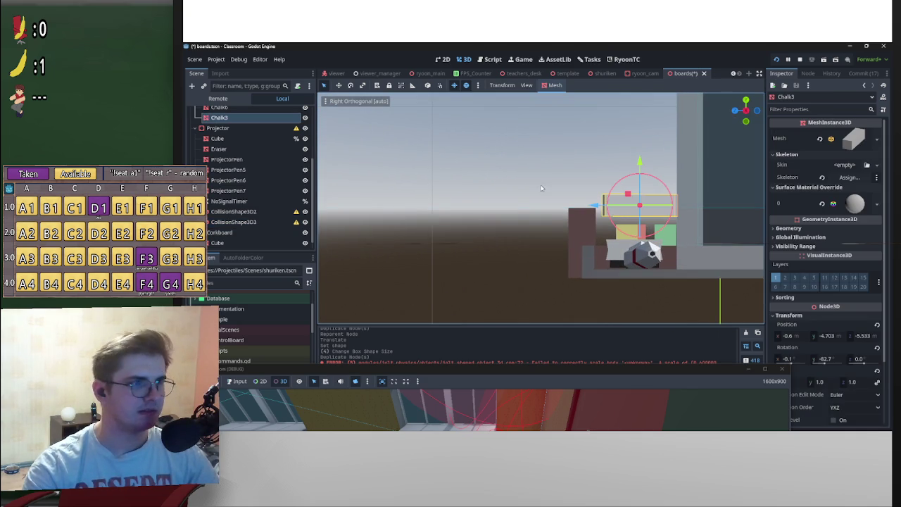
scroll(588, 186, down, 1)
mouse_move(588, 186)
mouse_down()
mouse_move(539, 193)
mouse_move(703, 123)
mouse_up()
key(f)
click(747, 114)
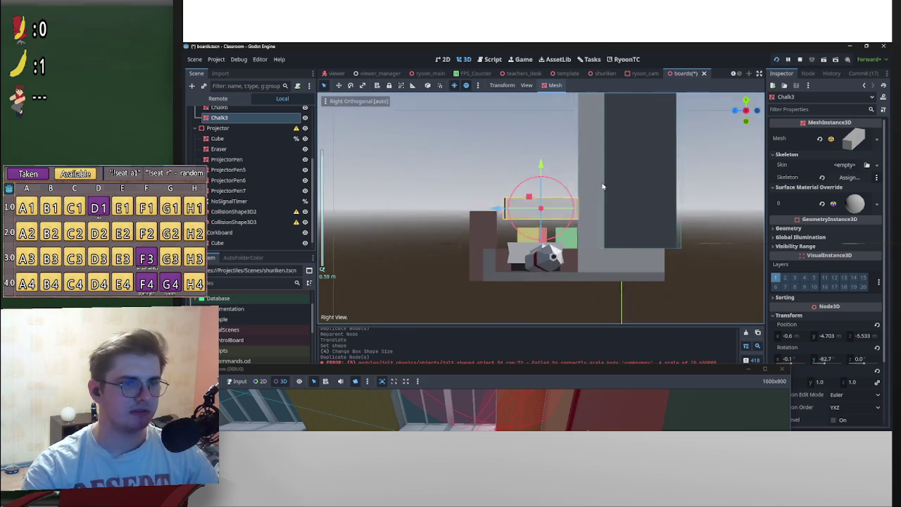
scroll(516, 240, down, 4)
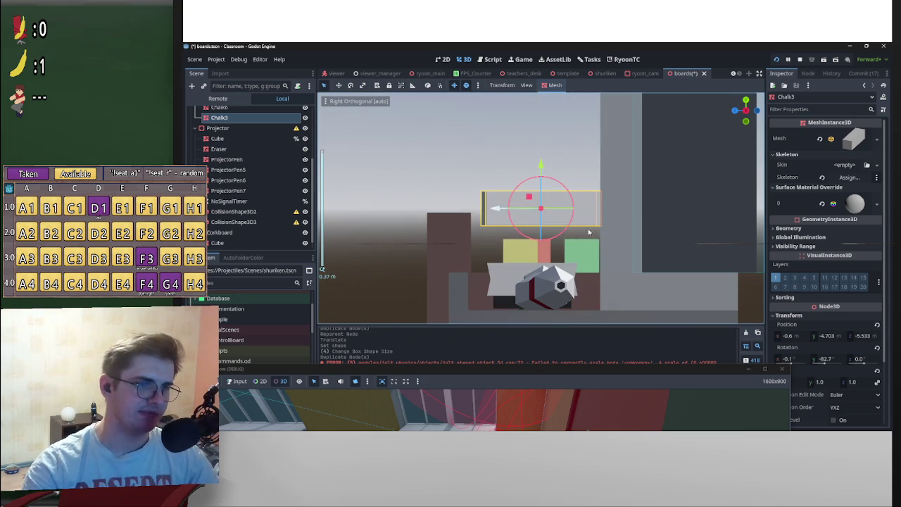
scroll(541, 247, down, 3)
scroll(574, 243, up, 4)
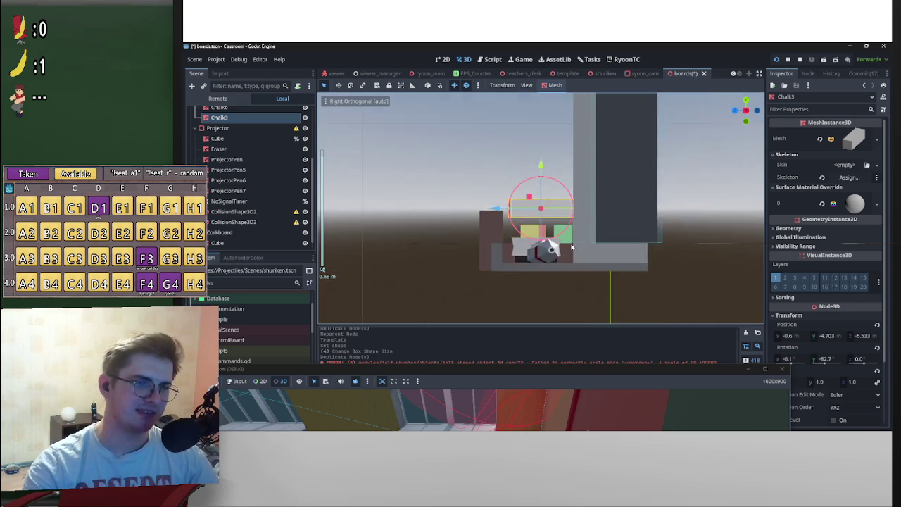
mouse_move(568, 247)
mouse_down()
mouse_move(567, 258)
mouse_move(624, 255)
mouse_move(584, 257)
mouse_move(561, 298)
mouse_move(584, 261)
mouse_up()
key(KP_3)
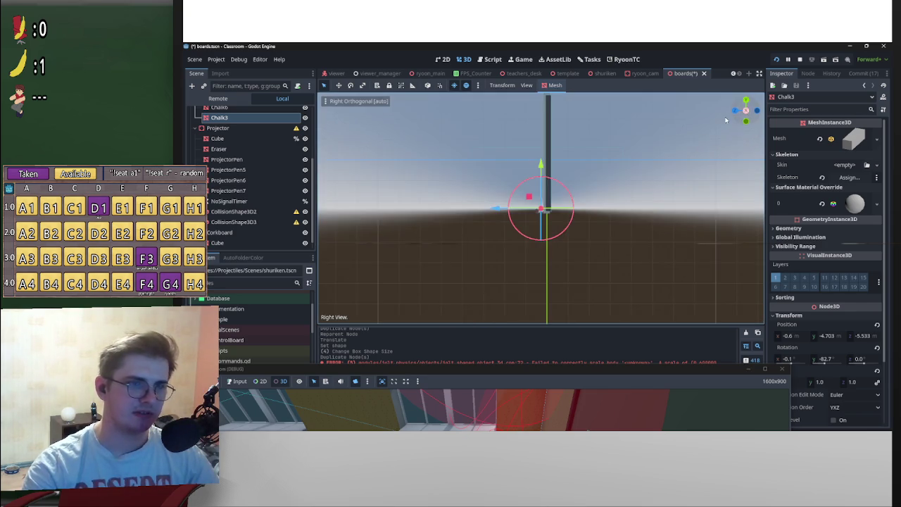
scroll(548, 225, up, 10)
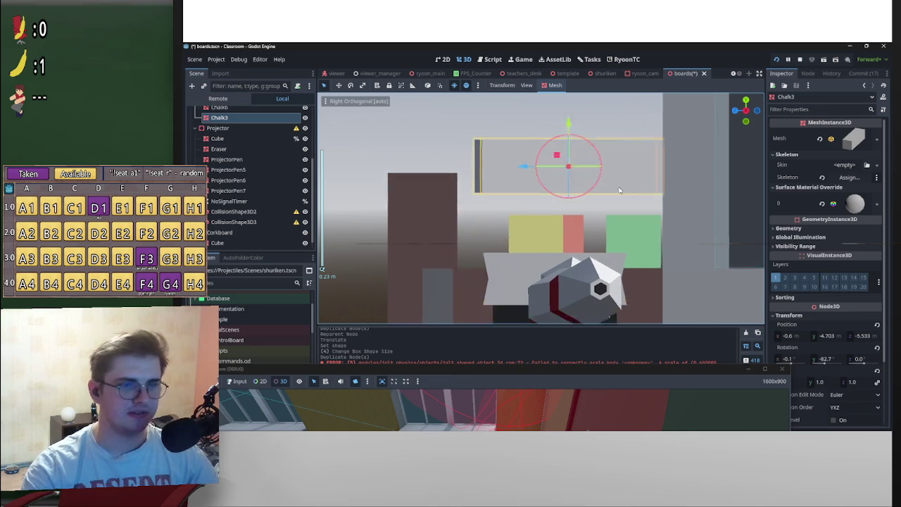
mouse_move(565, 202)
mouse_down()
mouse_move(561, 230)
mouse_move(598, 155)
mouse_up()
drag(574, 106, 579, 129)
Select CollisionShape3D3 and shrink its box shape down from the top
click(748, 113)
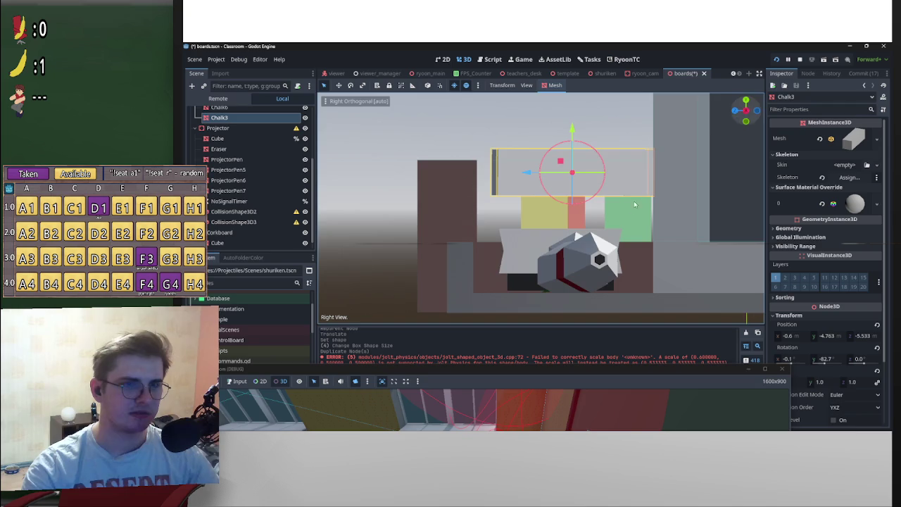
scroll(556, 248, down, 4)
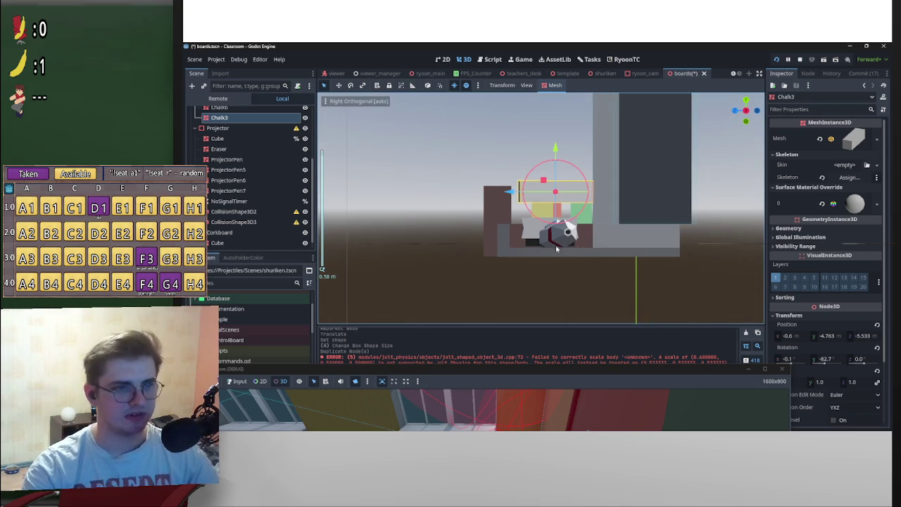
scroll(459, 227, down, 10)
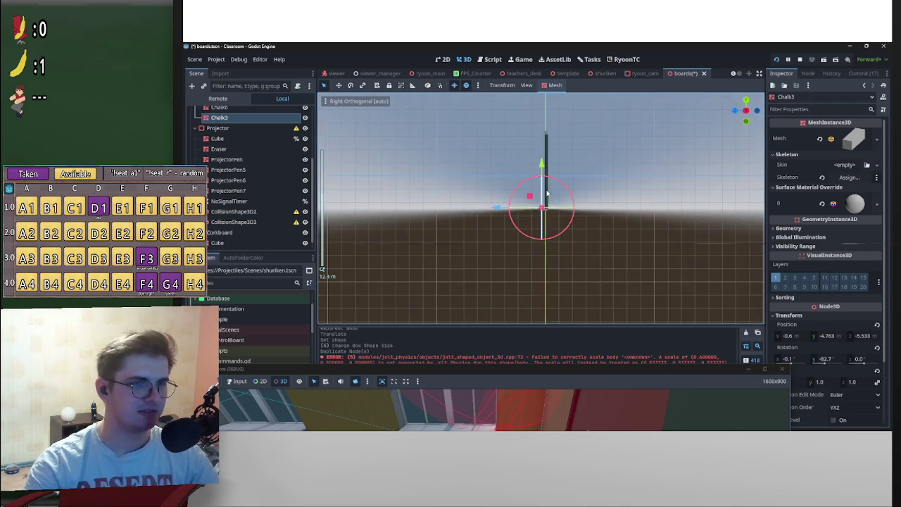
scroll(493, 175, down, 4)
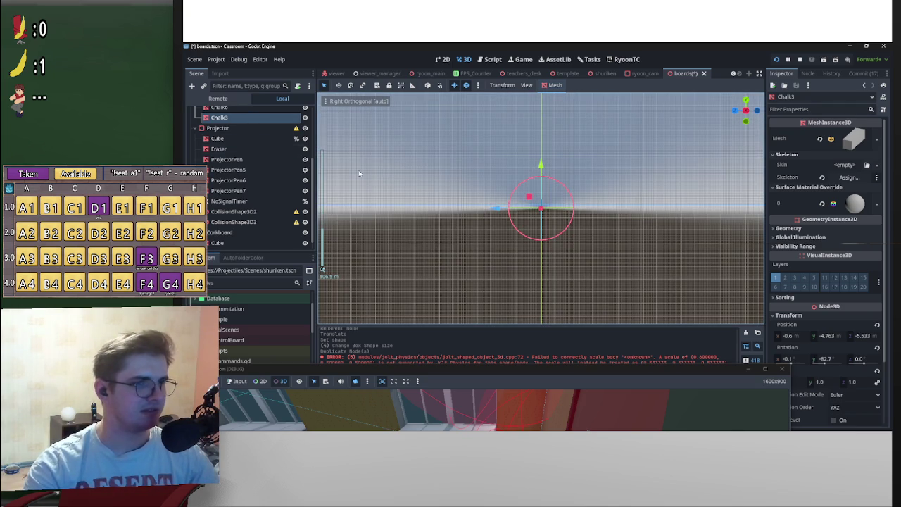
click(241, 221)
scroll(558, 205, up, 9)
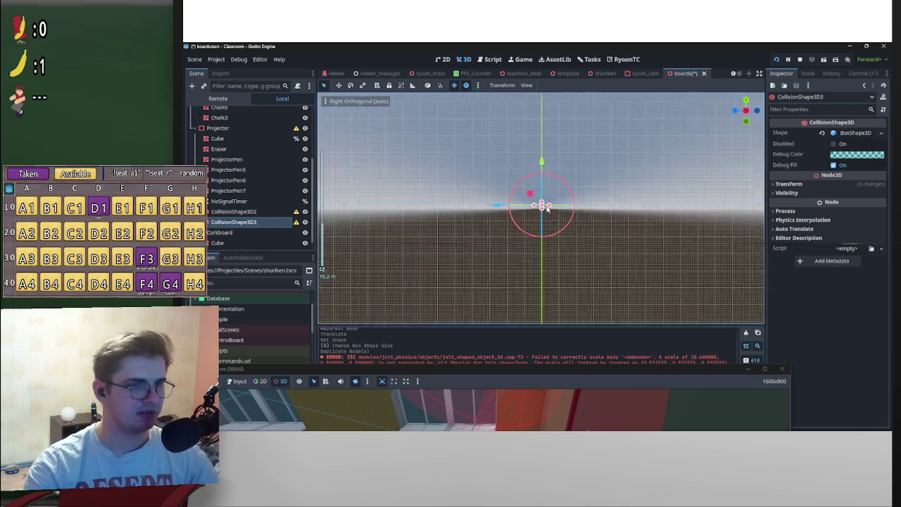
scroll(556, 141, up, 5)
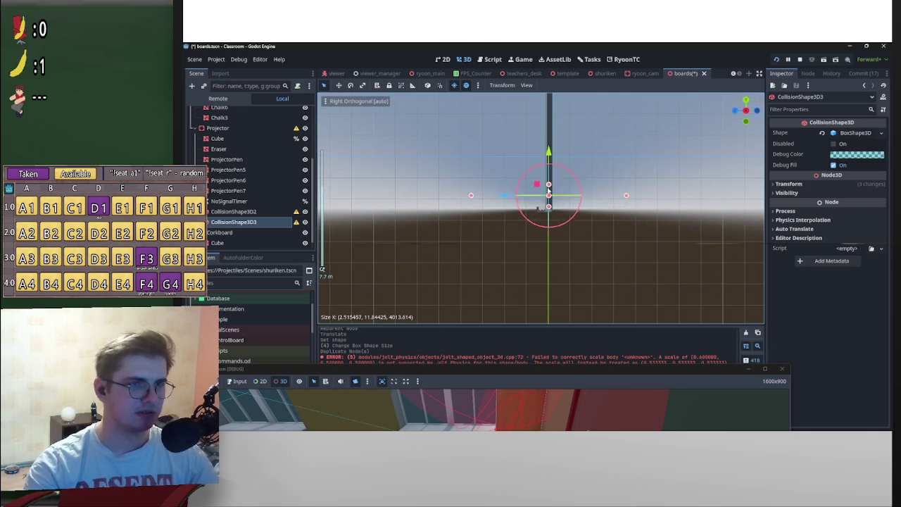
scroll(548, 190, up, 9)
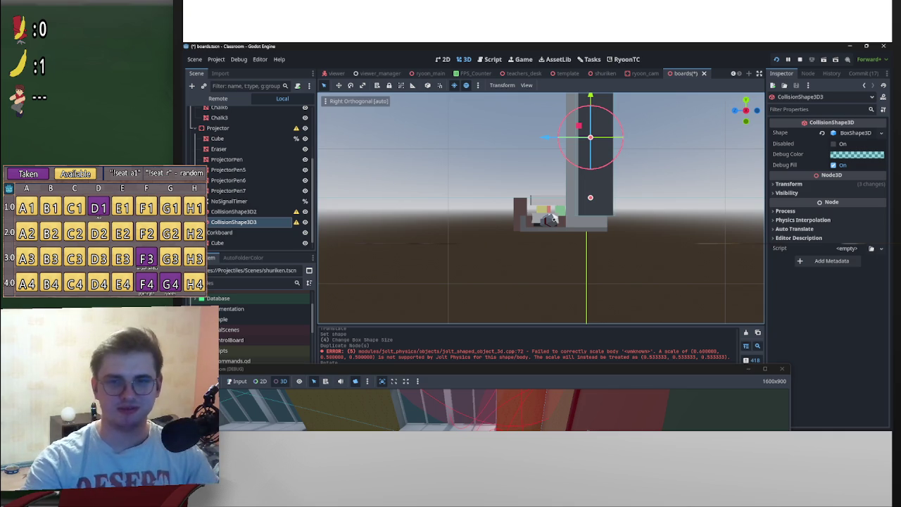
scroll(586, 113, down, 5)
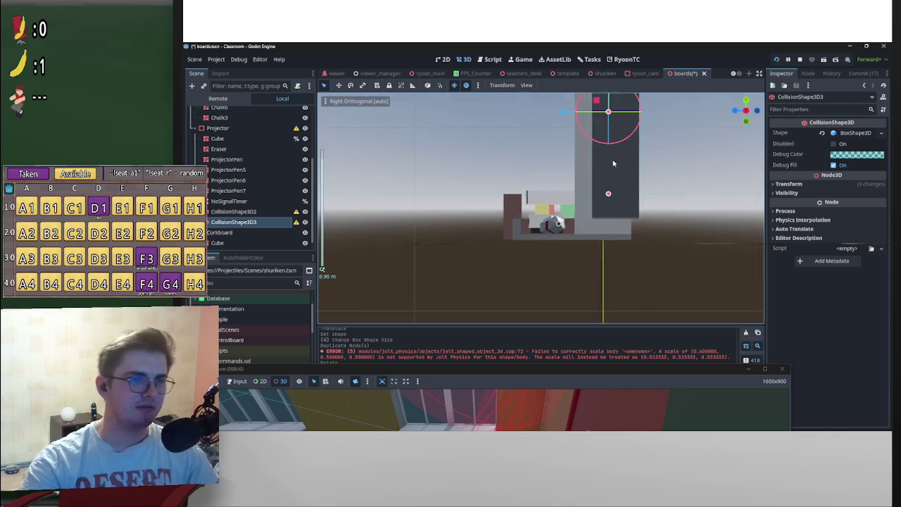
mouse_move(557, 164)
mouse_down()
mouse_move(564, 219)
mouse_move(632, 231)
mouse_move(640, 256)
mouse_up()
scroll(632, 231, up, 3)
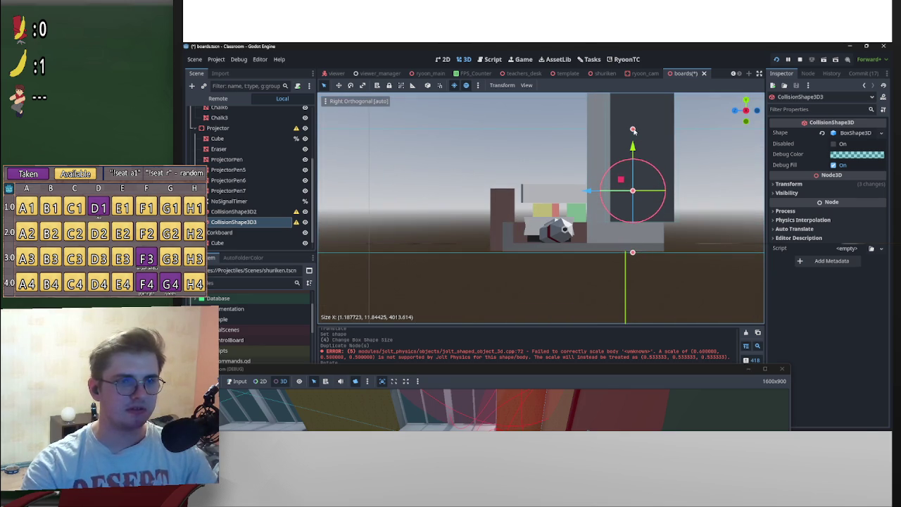
drag(633, 130, 628, 224)
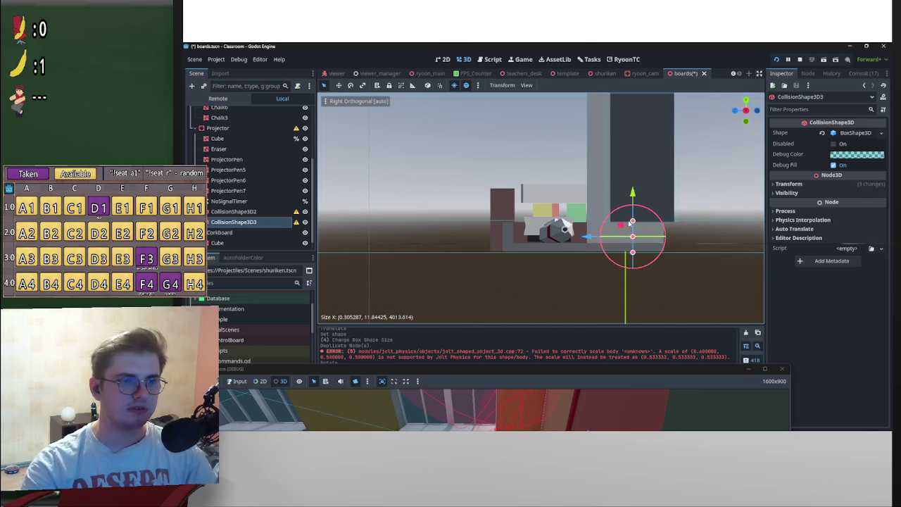
scroll(630, 224, down, 10)
Narrow the box from the left and right sides to about 0.35 × 1.07
drag(443, 214, 533, 211)
scroll(445, 253, up, 5)
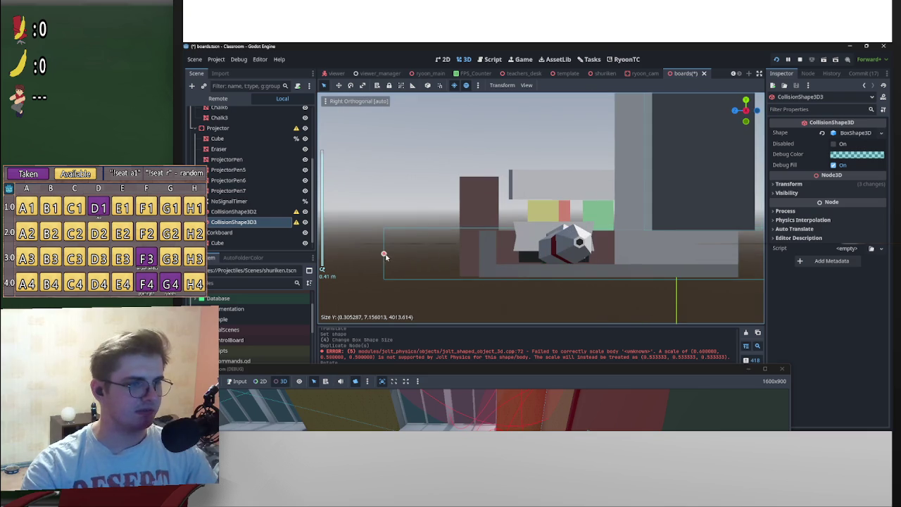
drag(405, 260, 465, 265)
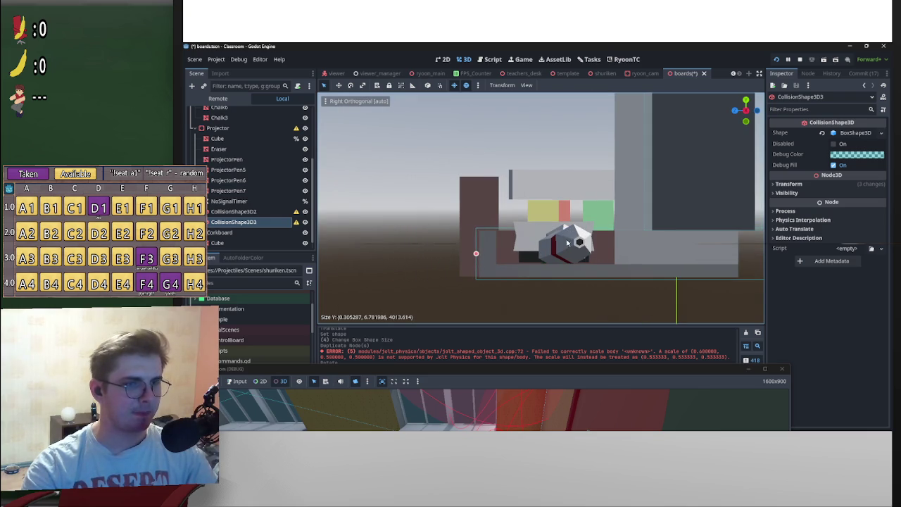
scroll(567, 242, down, 8)
scroll(729, 223, up, 2)
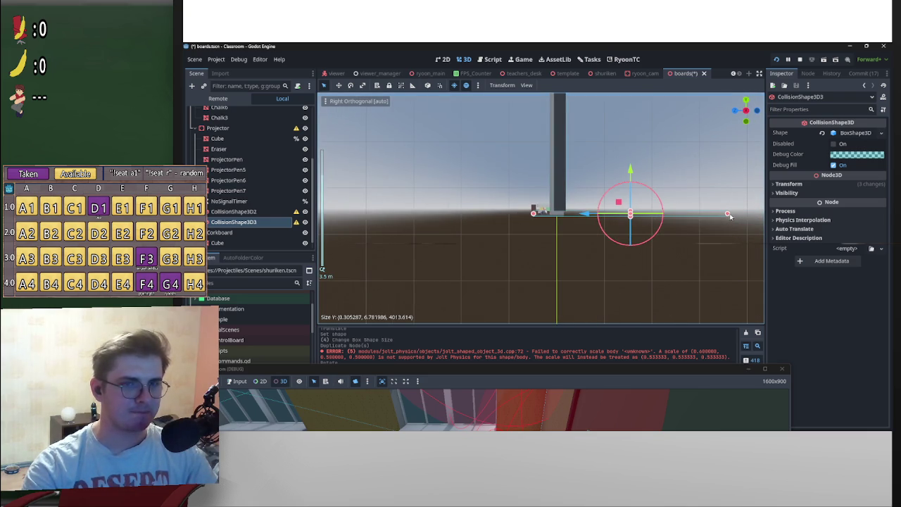
drag(729, 216, 574, 214)
scroll(570, 237, up, 10)
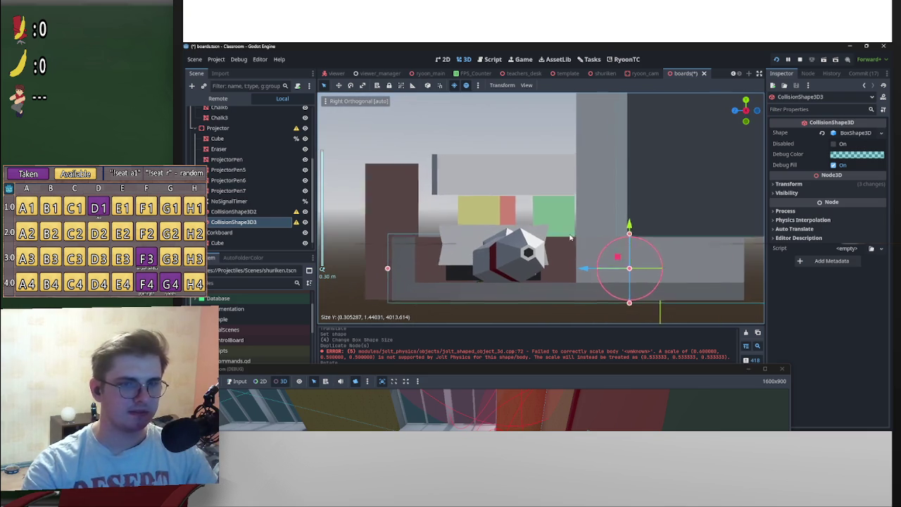
scroll(704, 250, down, 5)
drag(720, 245, 639, 246)
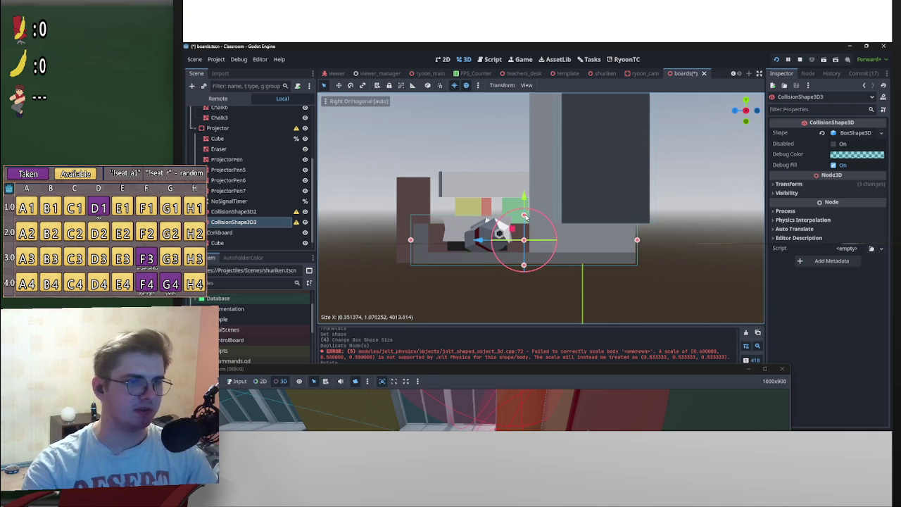
scroll(527, 215, down, 8)
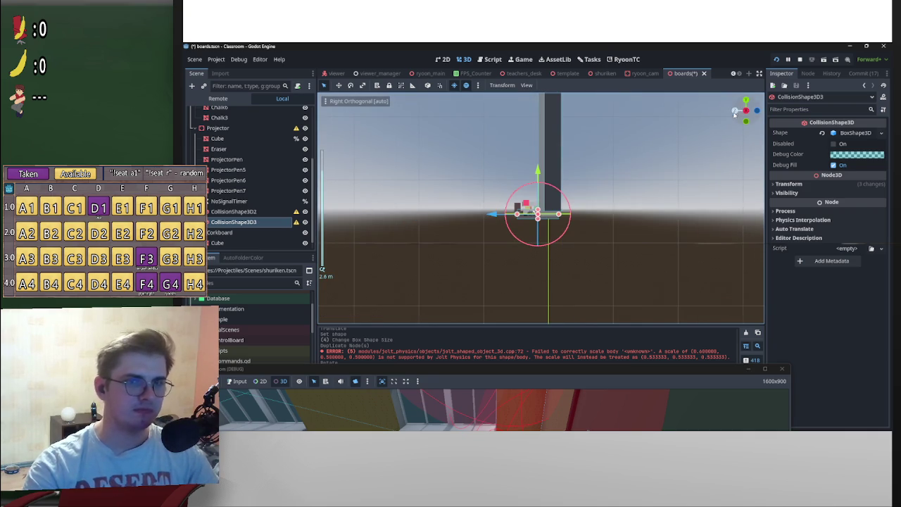
click(734, 113)
scroll(555, 223, down, 5)
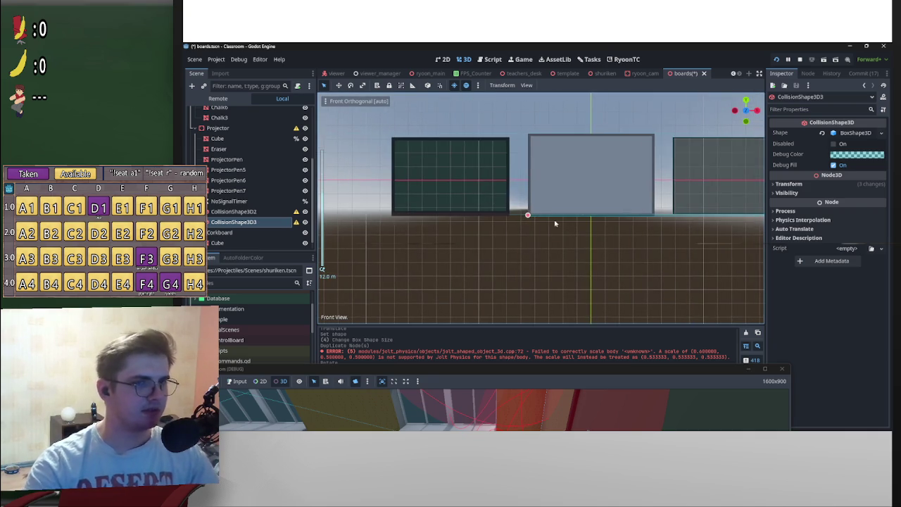
Duplicate CollisionShape3D3 and place the copy, CollisionShape3D4, under the Chalkboard node
scroll(554, 223, up, 5)
scroll(562, 221, down, 4)
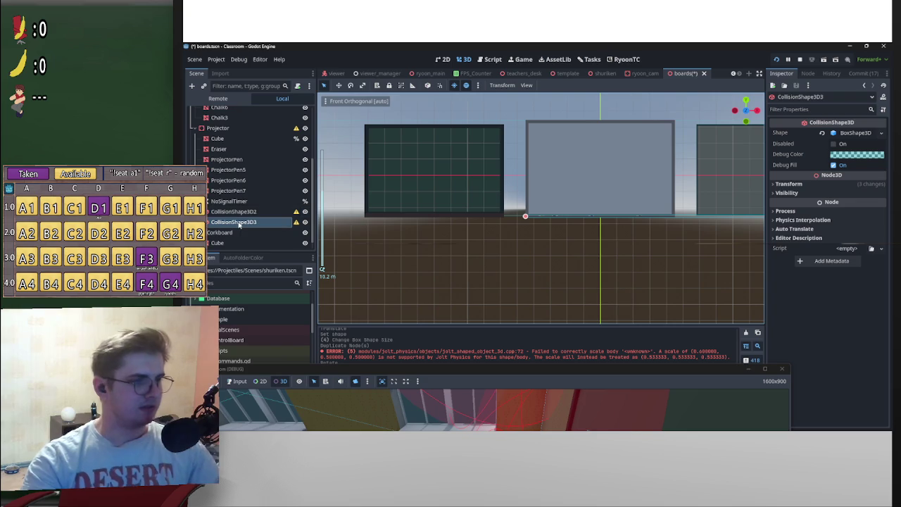
key(ctrl+d)
drag(240, 232, 238, 162)
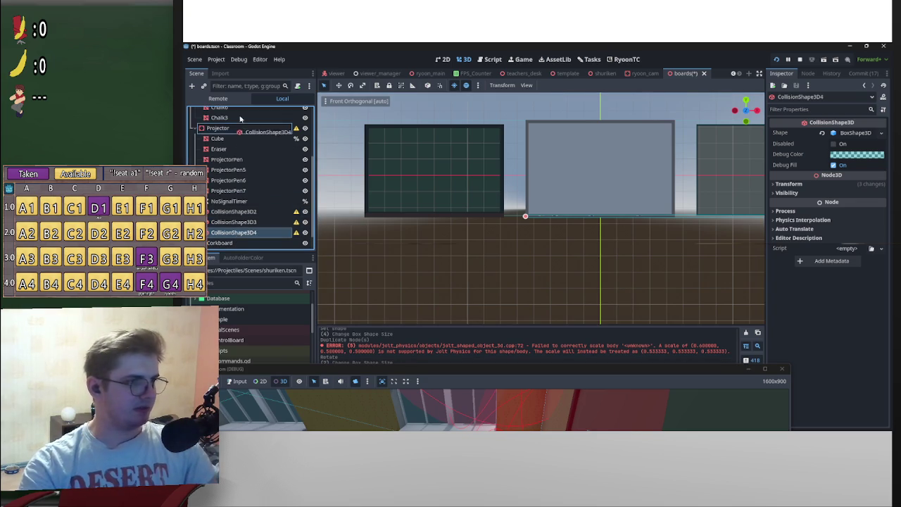
drag(240, 119, 234, 123)
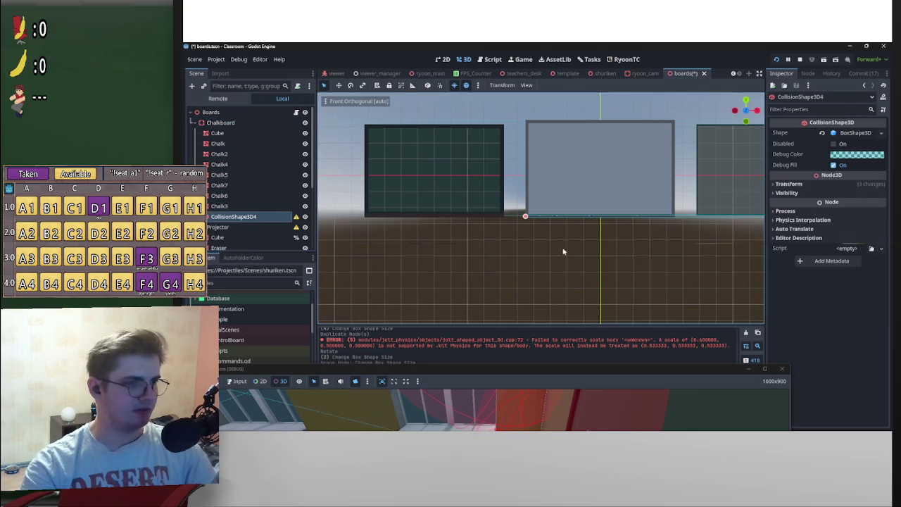
Reselect CollisionShape3D4 and review its box shape, whose Z size reads about 853
scroll(654, 237, up, 3)
scroll(673, 238, down, 4)
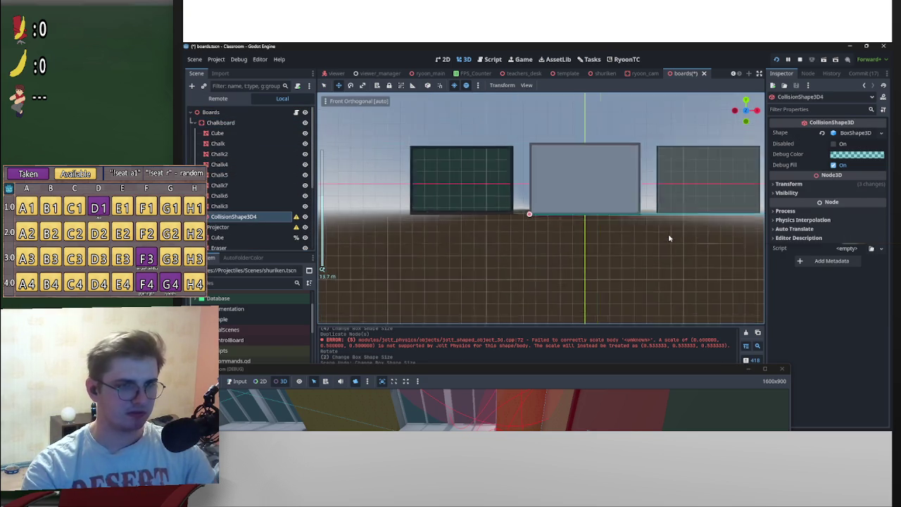
scroll(668, 233, up, 3)
scroll(562, 239, down, 6)
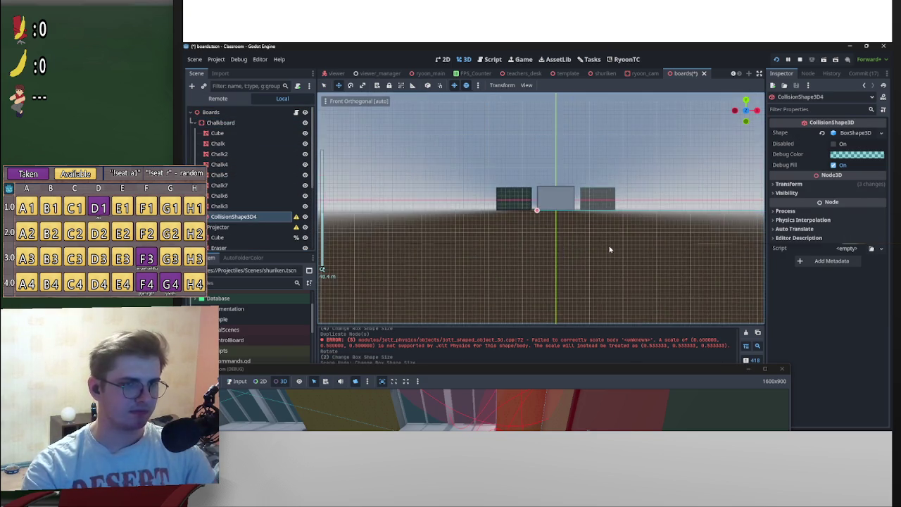
click(234, 206)
click(234, 216)
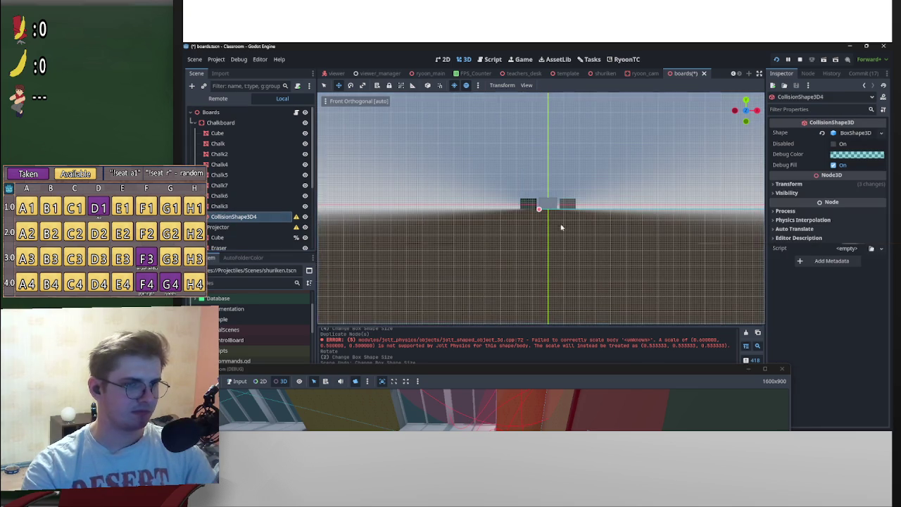
scroll(570, 226, up, 5)
scroll(553, 241, up, 5)
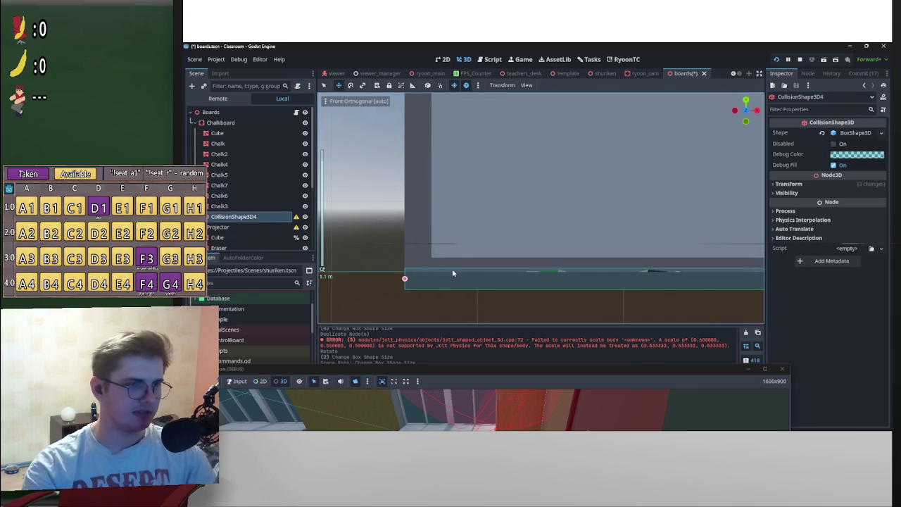
scroll(492, 264, down, 3)
scroll(588, 248, up, 3)
scroll(610, 244, down, 10)
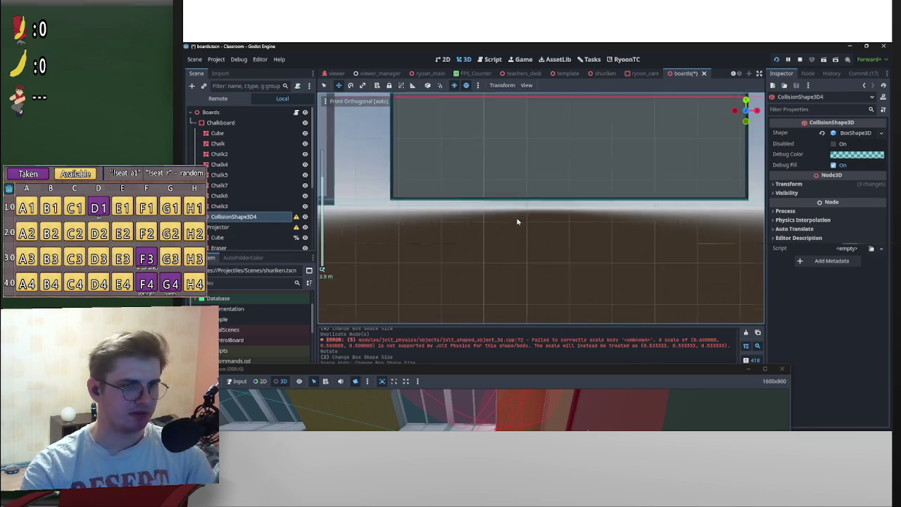
scroll(598, 212, down, 5)
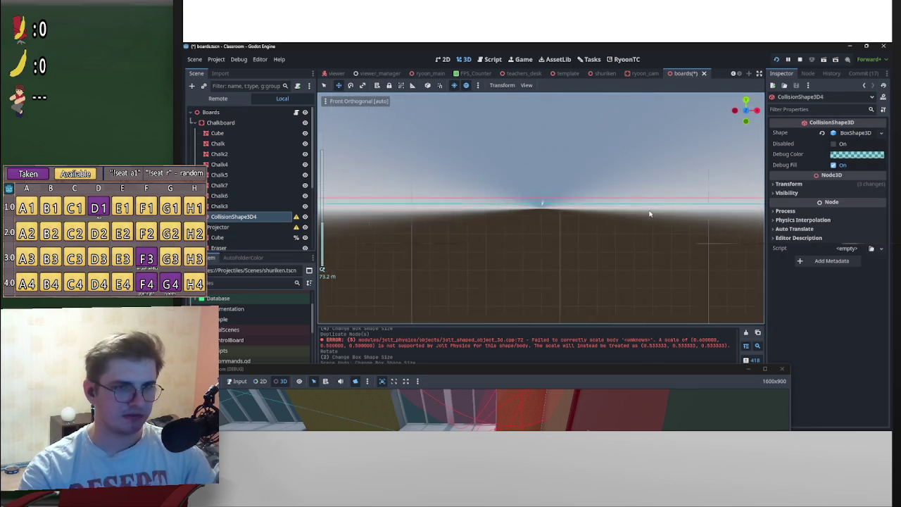
scroll(585, 235, up, 5)
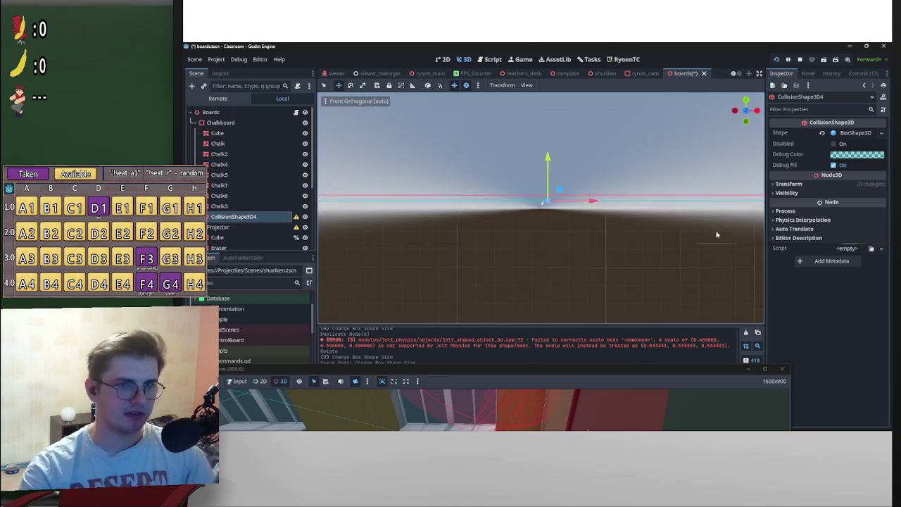
scroll(486, 252, up, 5)
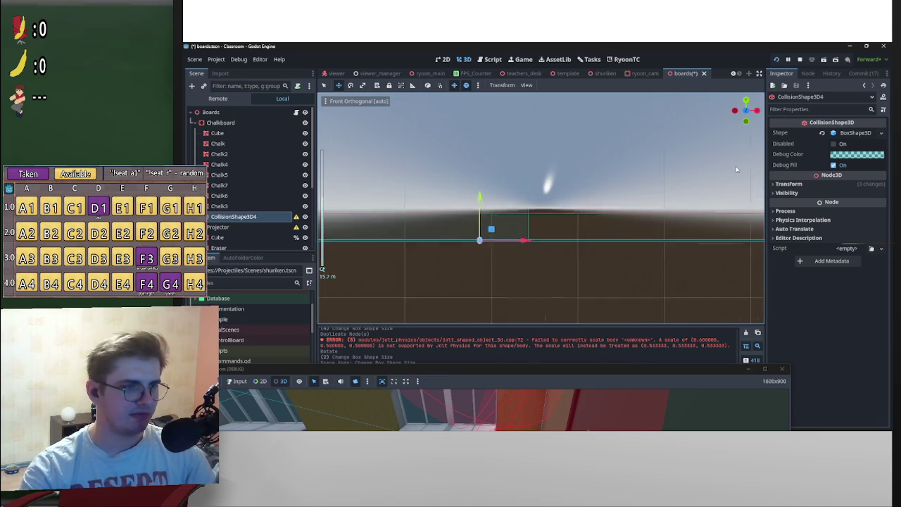
scroll(581, 231, up, 5)
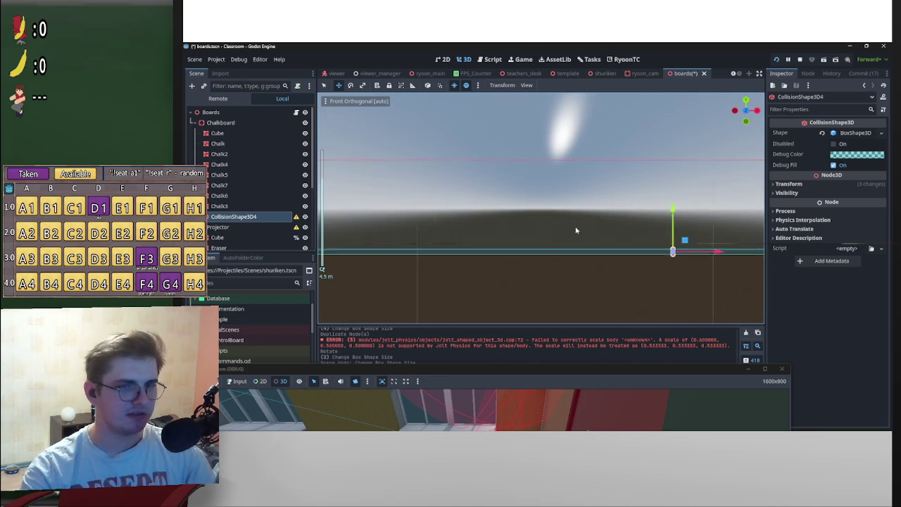
scroll(642, 257, down, 15)
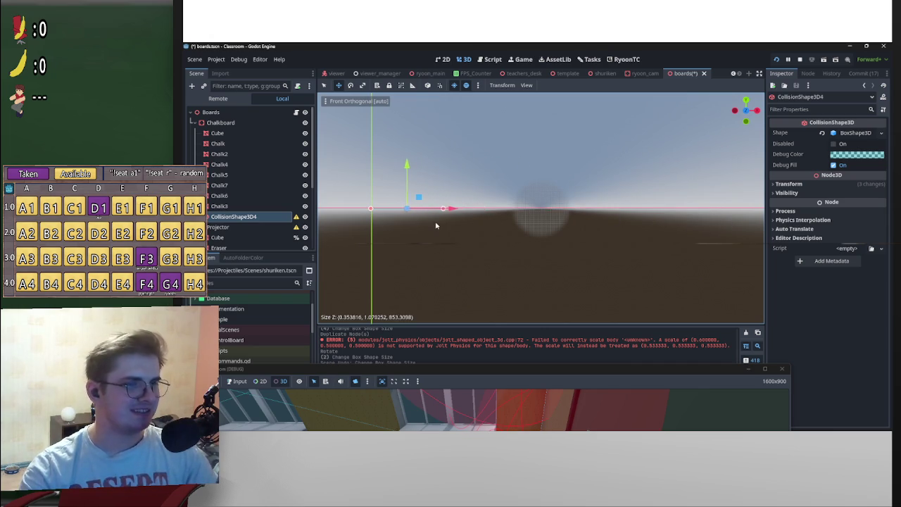
Trim CollisionShape3D4's box Z size to about 18, making a 0.35 × 1.07 × 18 slab
scroll(435, 225, up, 10)
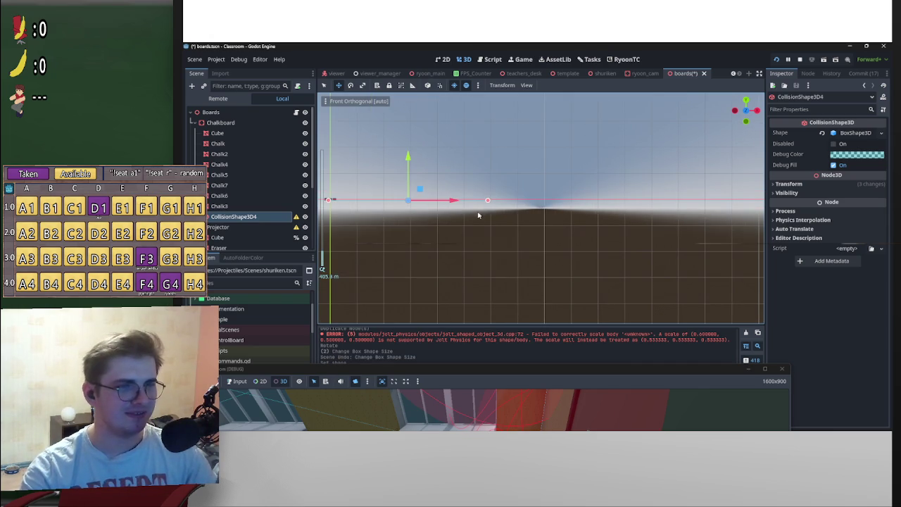
drag(436, 208, 345, 215)
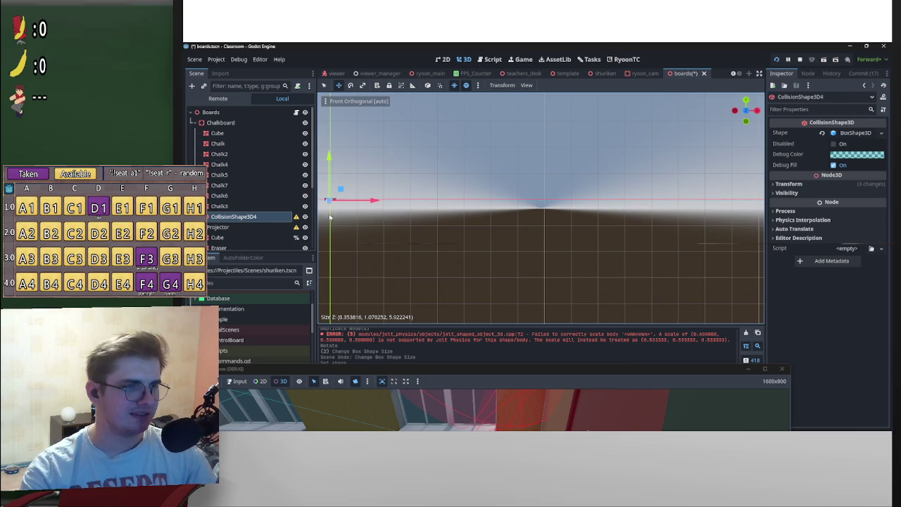
key(f)
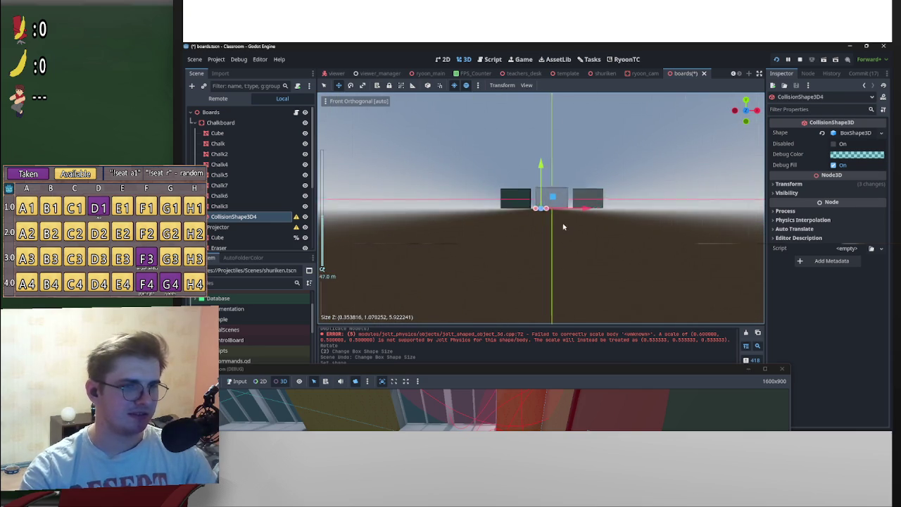
scroll(563, 227, up, 10)
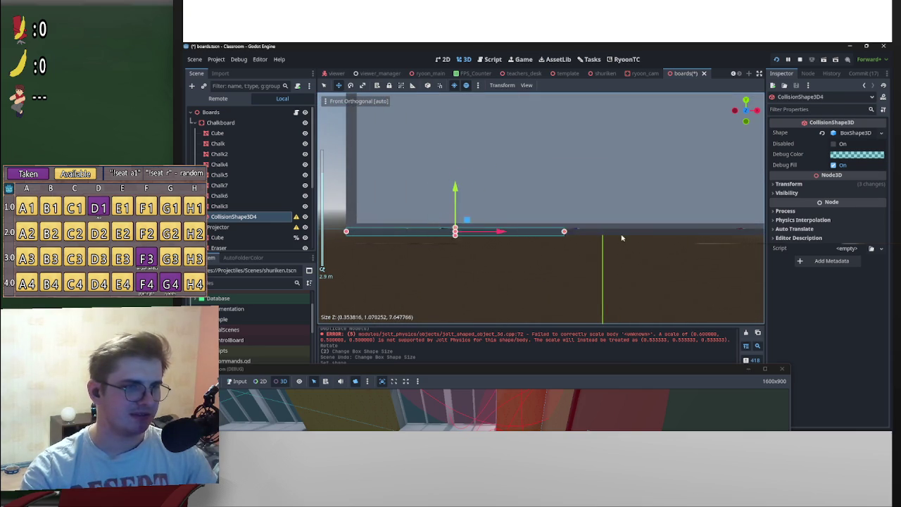
drag(621, 238, 415, 243)
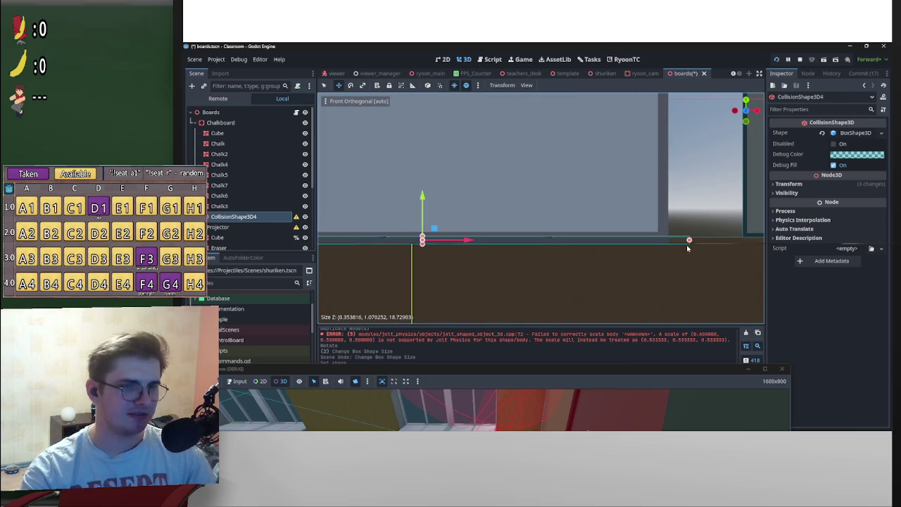
scroll(669, 248, up, 5)
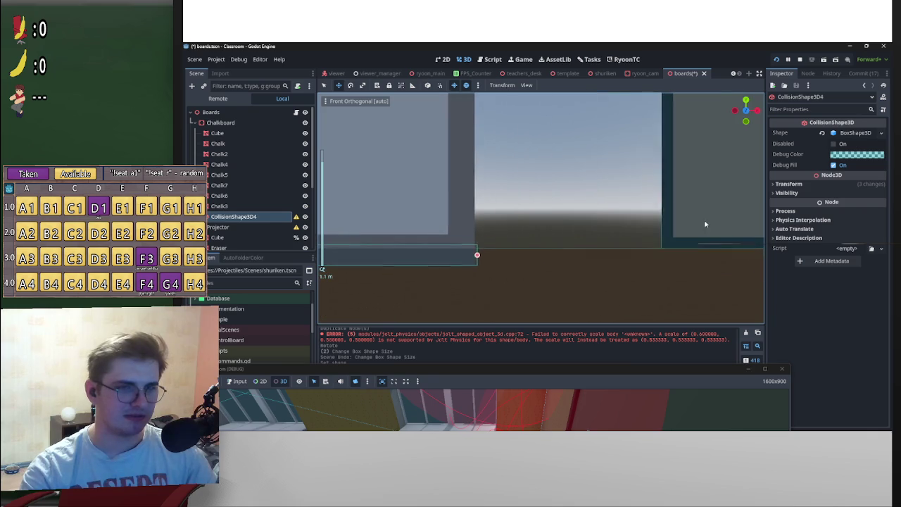
scroll(449, 271, up, 3)
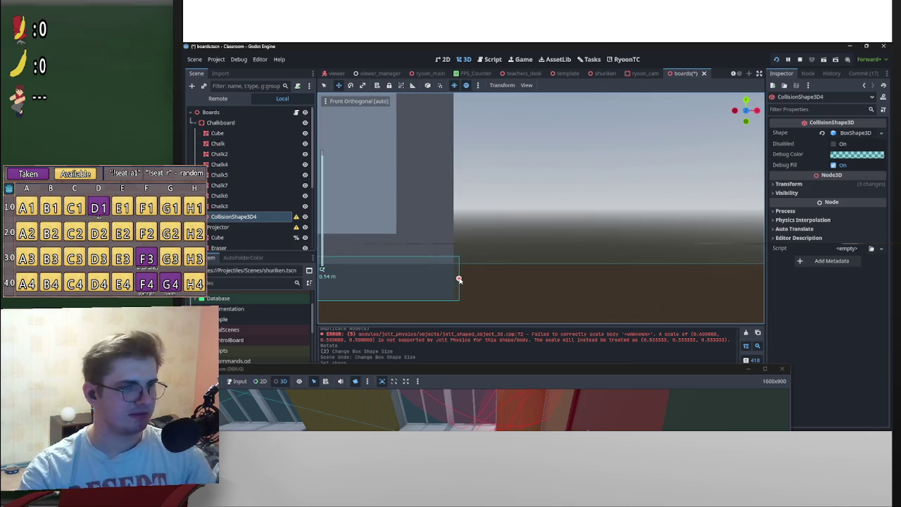
scroll(478, 265, down, 5)
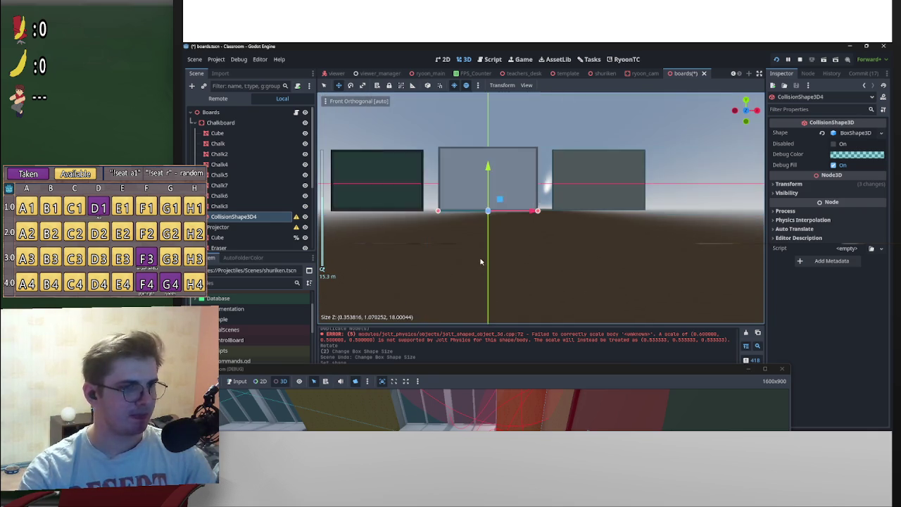
scroll(257, 223, down, 3)
Delete CollisionShape3D3 from the scene
click(242, 233)
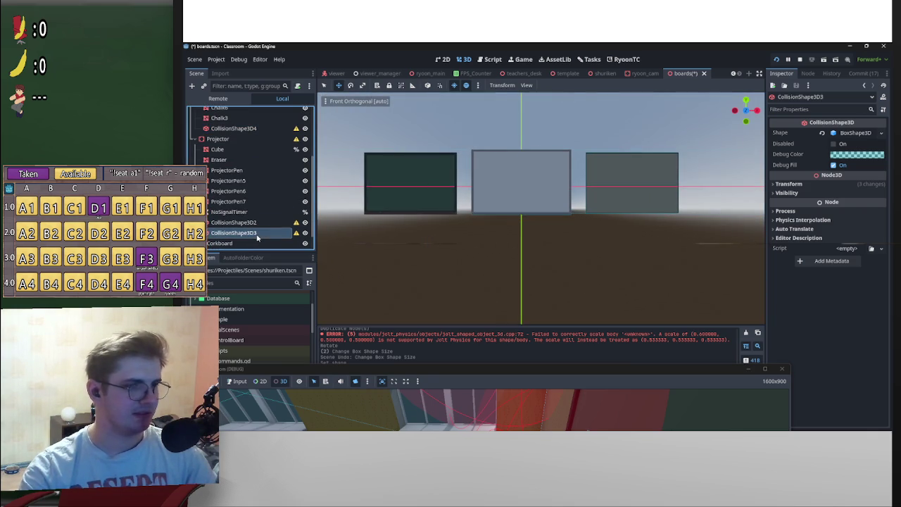
scroll(605, 222, down, 15)
scroll(627, 226, up, 6)
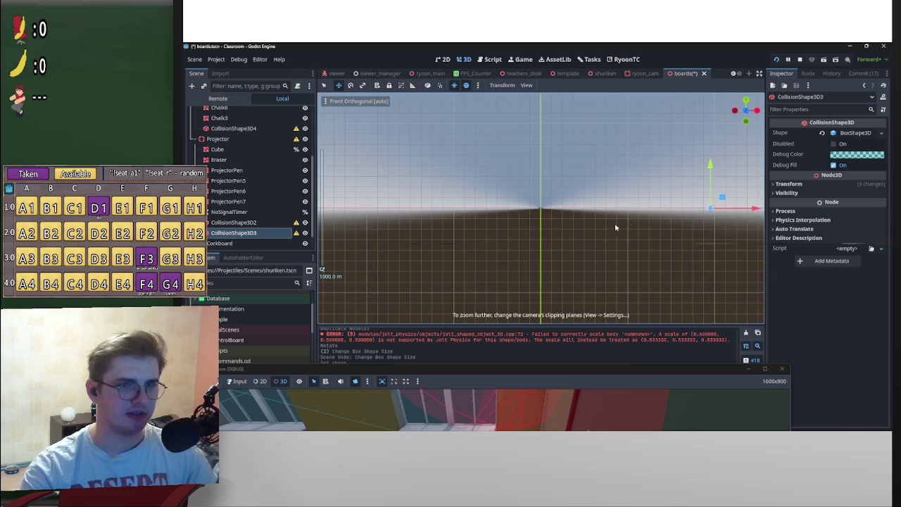
scroll(549, 204, up, 8)
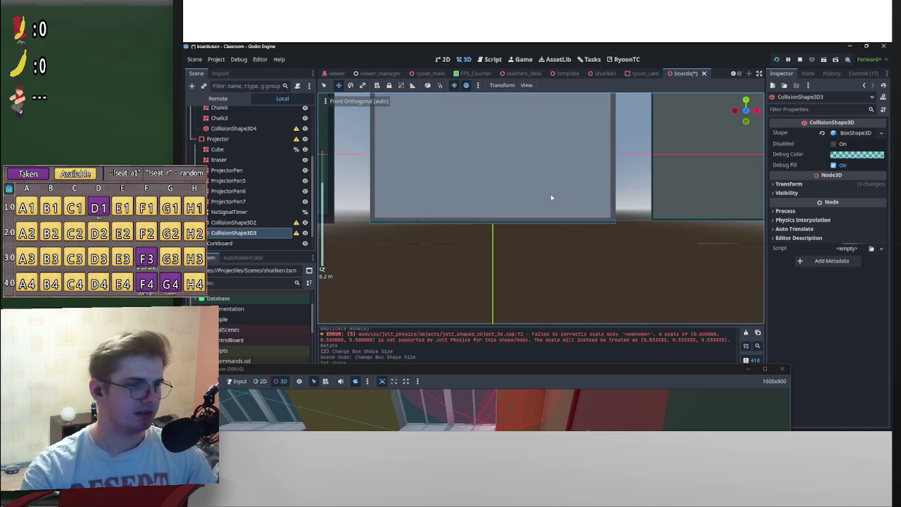
key(Delete)
key(Return)
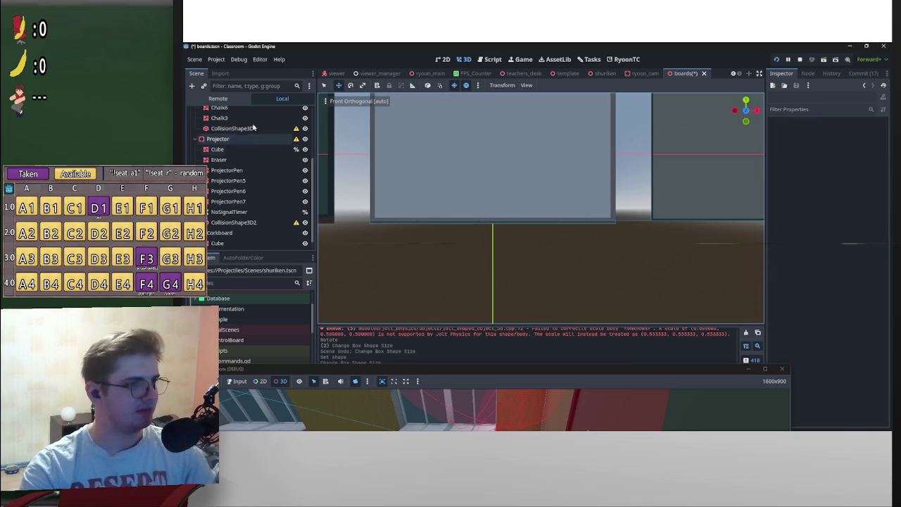
Duplicate CollisionShape3D4 and move the copy below CollisionShape3D2 under Projector
click(233, 128)
key(ctrl+d)
drag(250, 140, 239, 227)
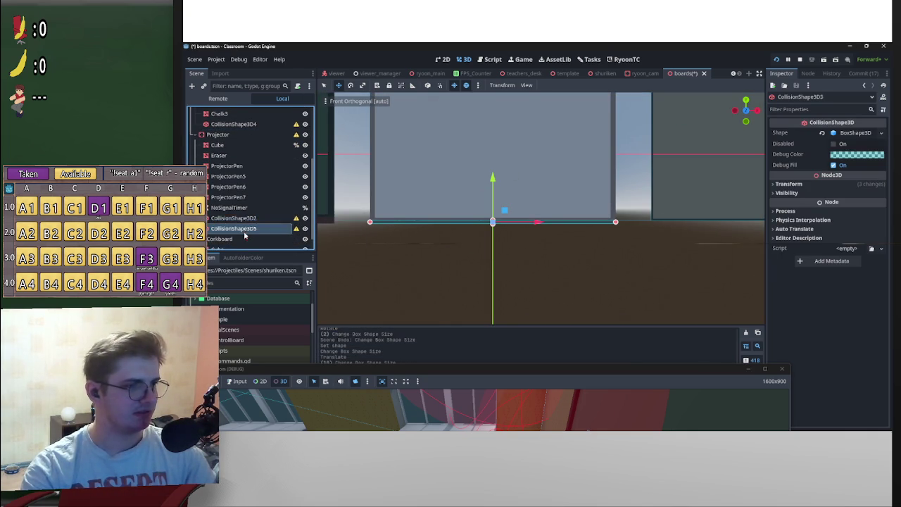
scroll(418, 201, down, 3)
scroll(423, 201, down, 1)
scroll(683, 201, up, 3)
drag(684, 201, 715, 222)
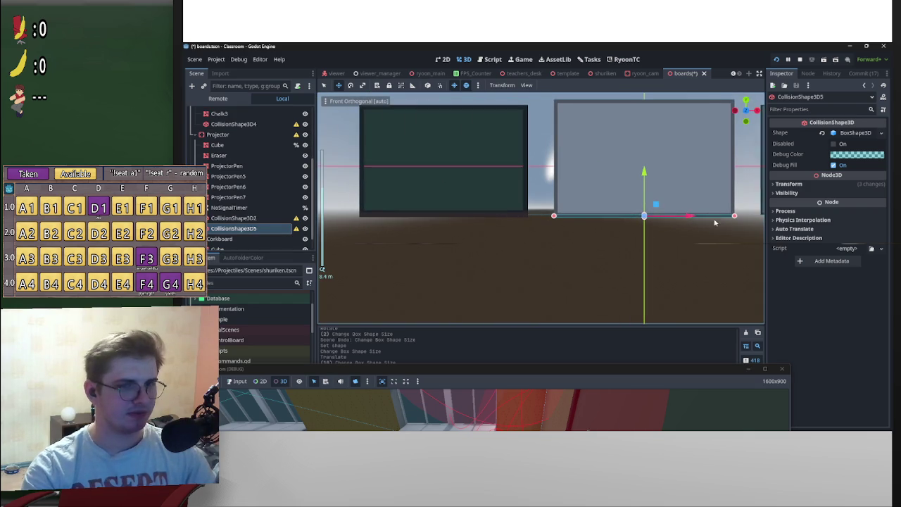
Change CollisionShape3D4's box shape resource options and shift the box left along X
click(234, 124)
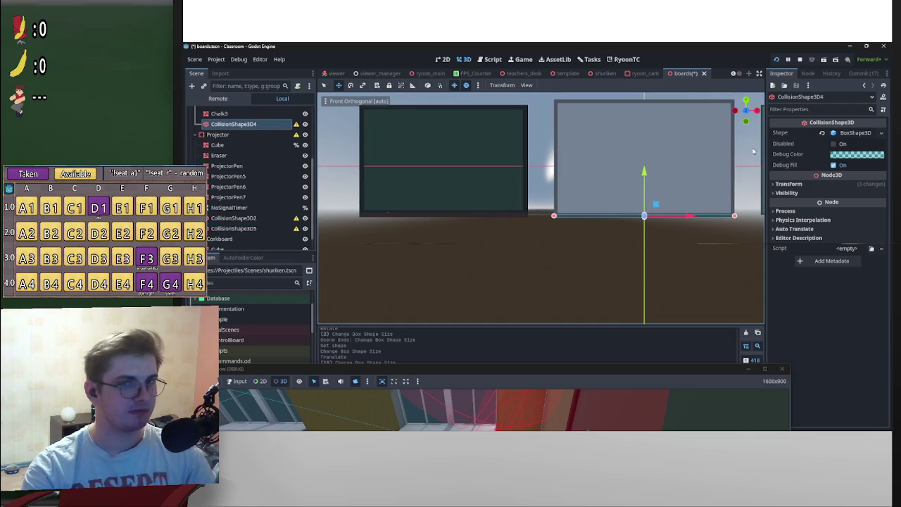
click(857, 135)
click(854, 280)
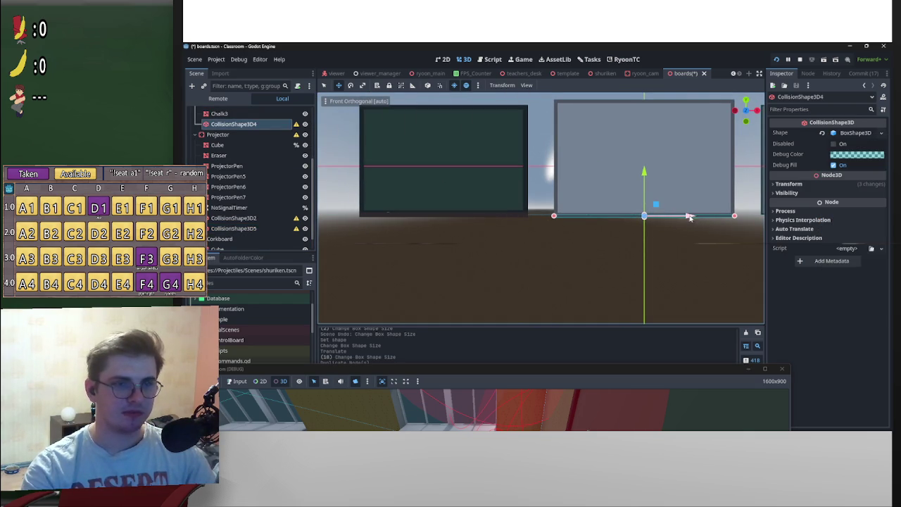
drag(688, 216, 531, 229)
scroll(473, 235, up, 4)
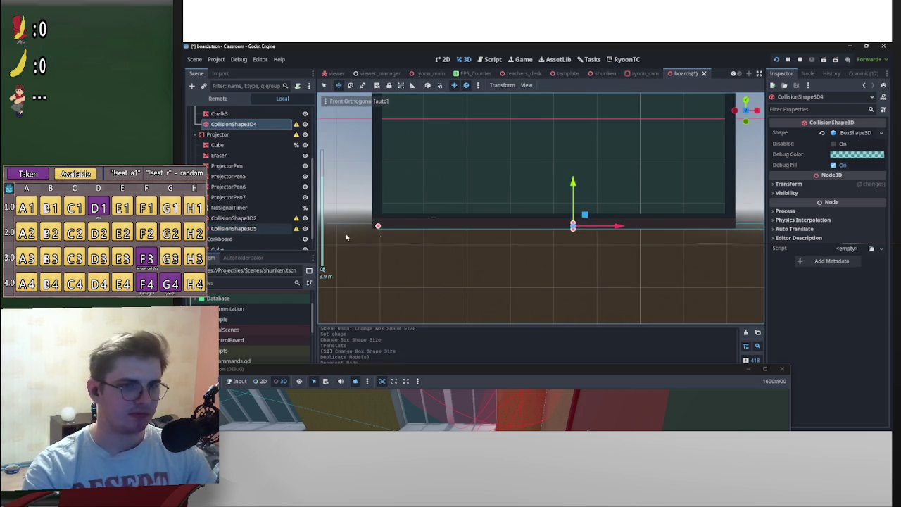
drag(617, 230, 598, 229)
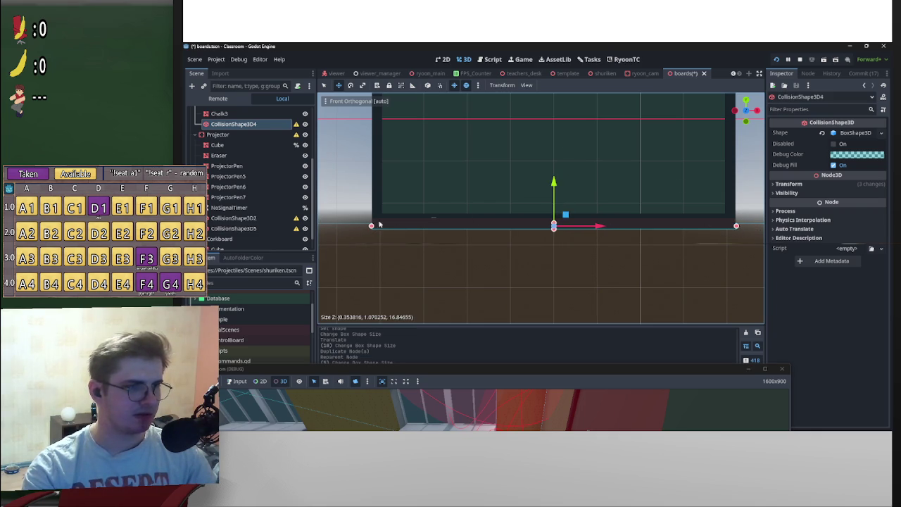
In Left view, widen and raise the box to roughly 0.66 × 1.14 × 16.85
click(736, 111)
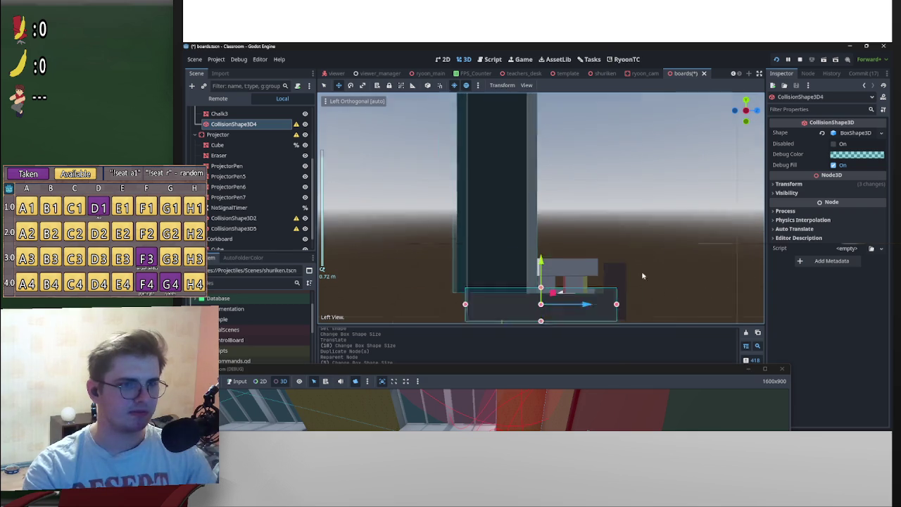
drag(658, 238, 665, 239)
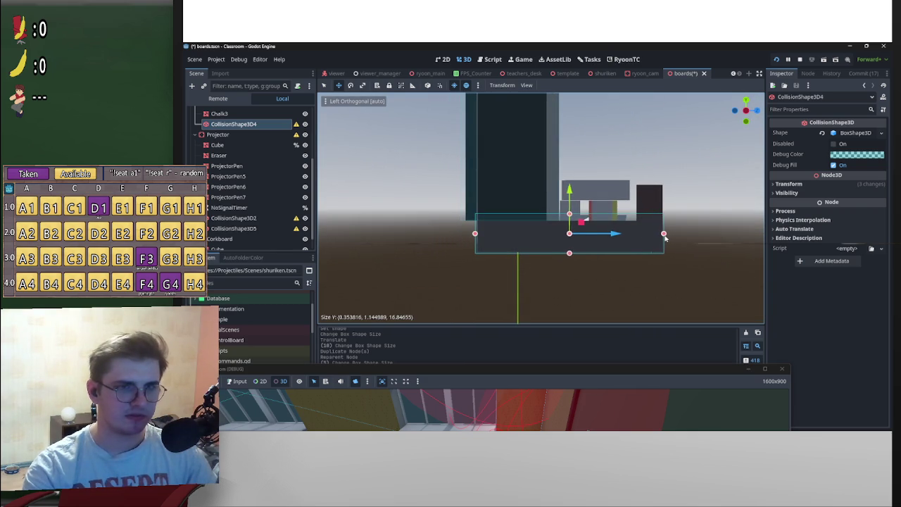
drag(568, 215, 583, 181)
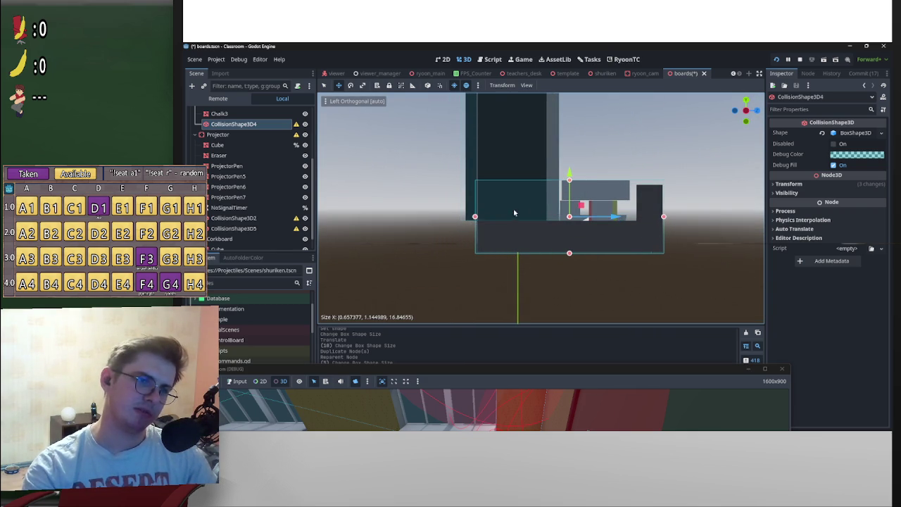
scroll(549, 176, down, 5)
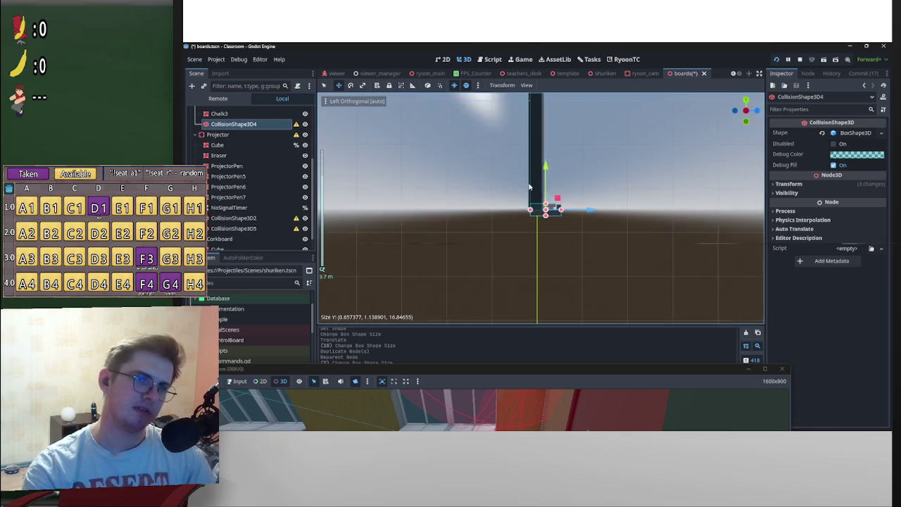
mouse_move(585, 111)
mouse_down()
mouse_move(599, 122)
mouse_move(597, 155)
mouse_move(585, 164)
mouse_move(632, 117)
mouse_move(604, 117)
mouse_move(595, 129)
mouse_up()
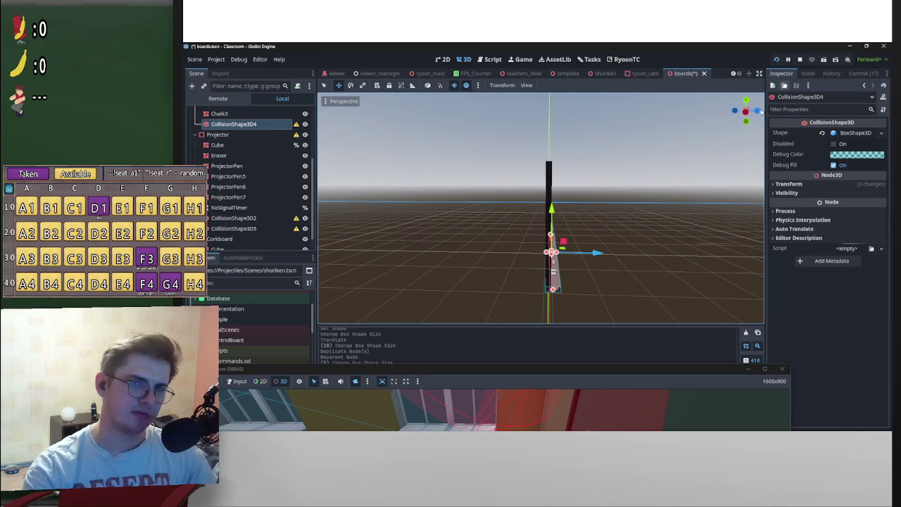
click(745, 112)
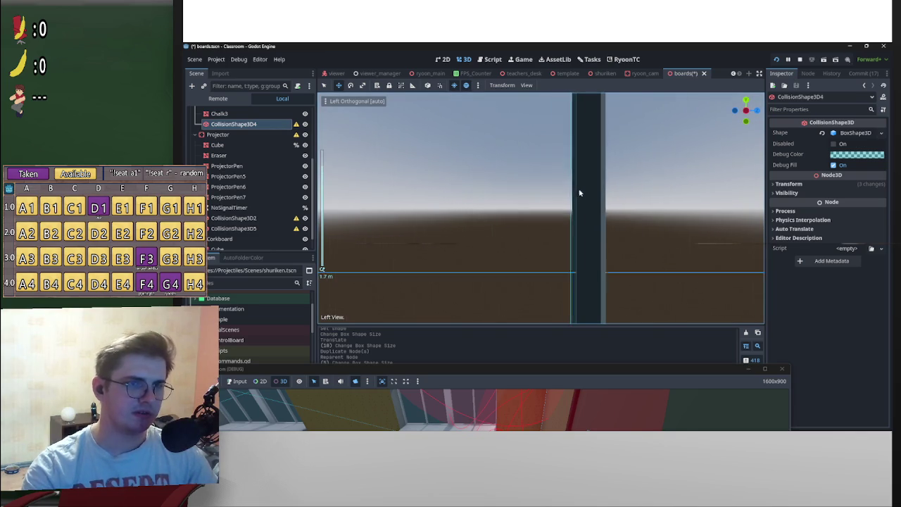
click(590, 207)
scroll(619, 195, down, 3)
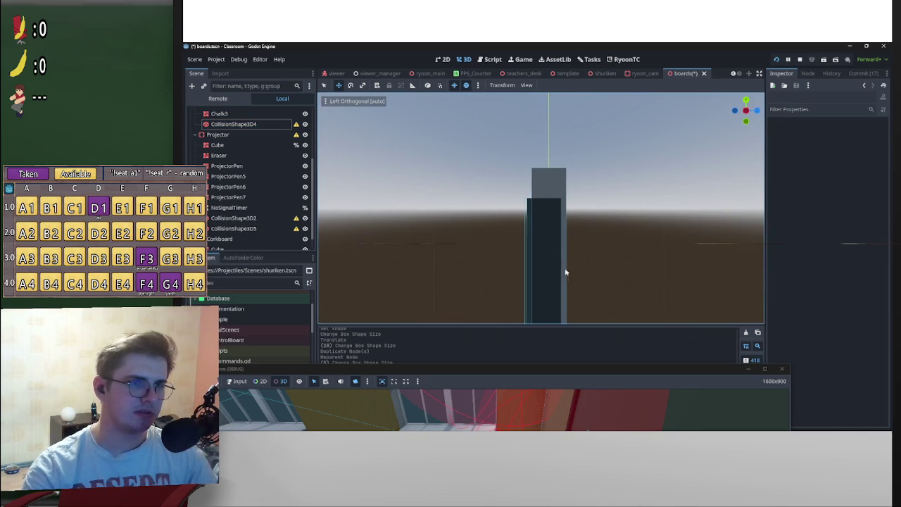
Frame the board's Cube mesh and nudge it slightly along X in Right view
click(543, 227)
scroll(248, 151, up, 1)
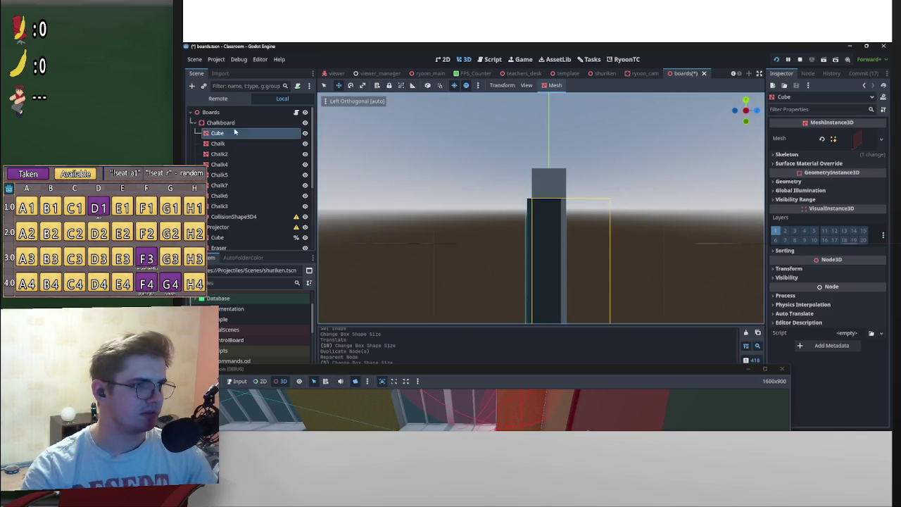
key(f)
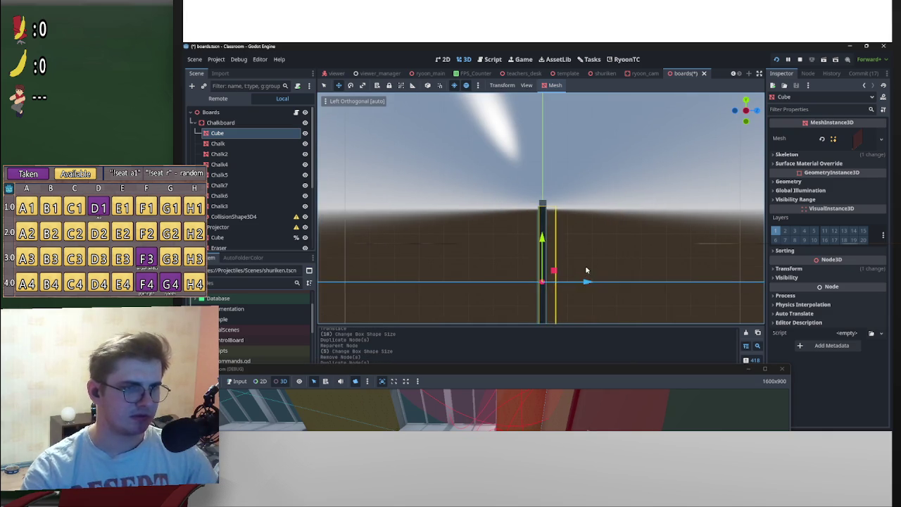
scroll(586, 268, up, 10)
click(494, 187)
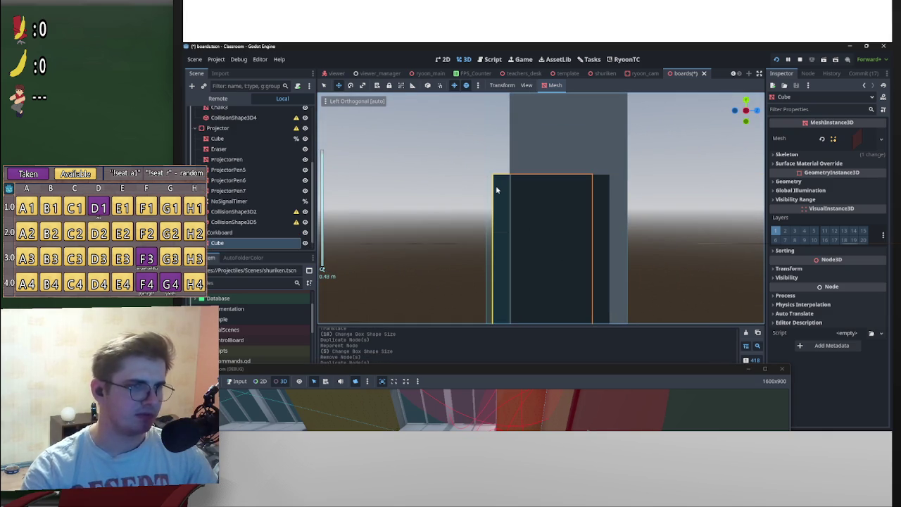
scroll(538, 237, down, 4)
scroll(539, 237, down, 3)
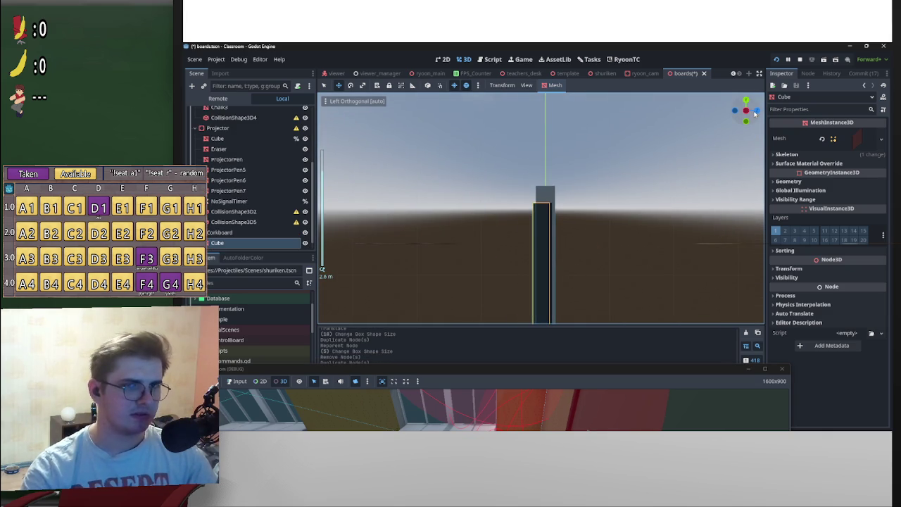
mouse_move(747, 127)
mouse_down()
mouse_move(588, 194)
mouse_move(704, 169)
mouse_move(654, 190)
mouse_move(609, 195)
mouse_move(740, 116)
mouse_up()
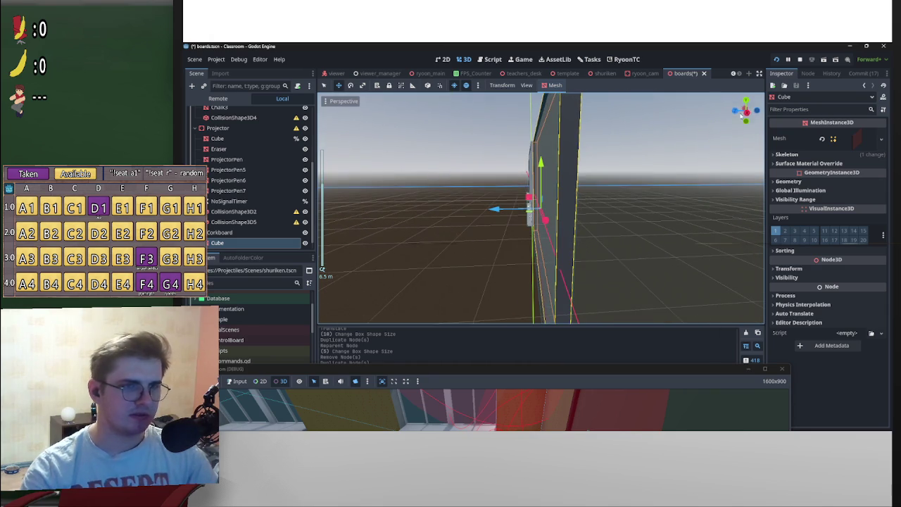
click(749, 114)
scroll(514, 211, up, 3)
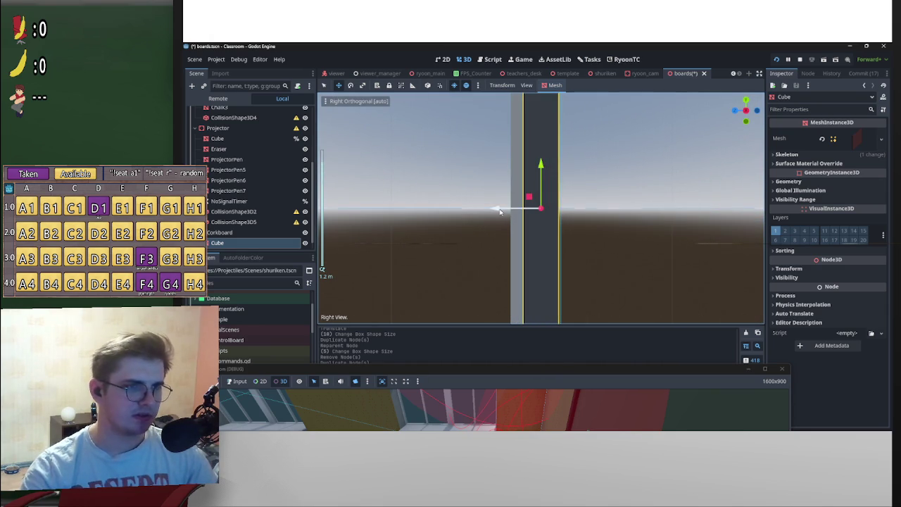
drag(499, 211, 492, 210)
Nudge the board's CollisionShape3D by the same amount so it lines up
click(493, 209)
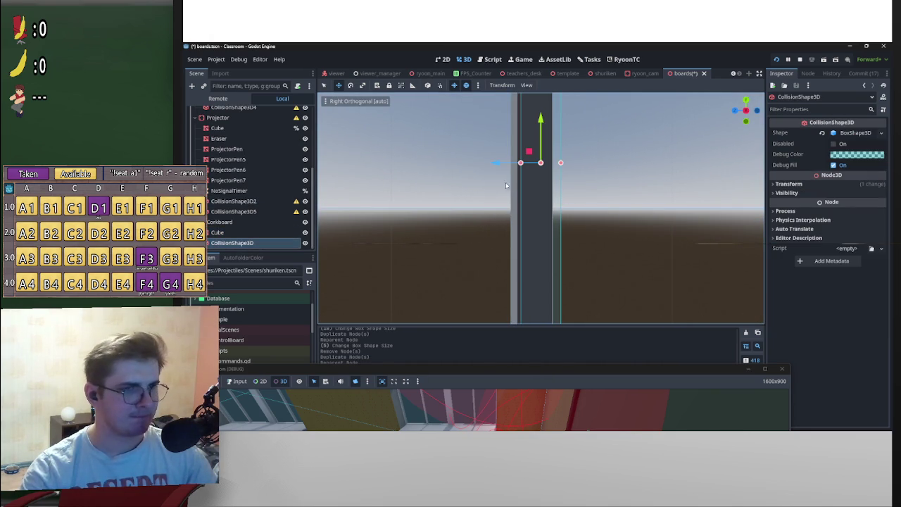
drag(501, 164, 495, 164)
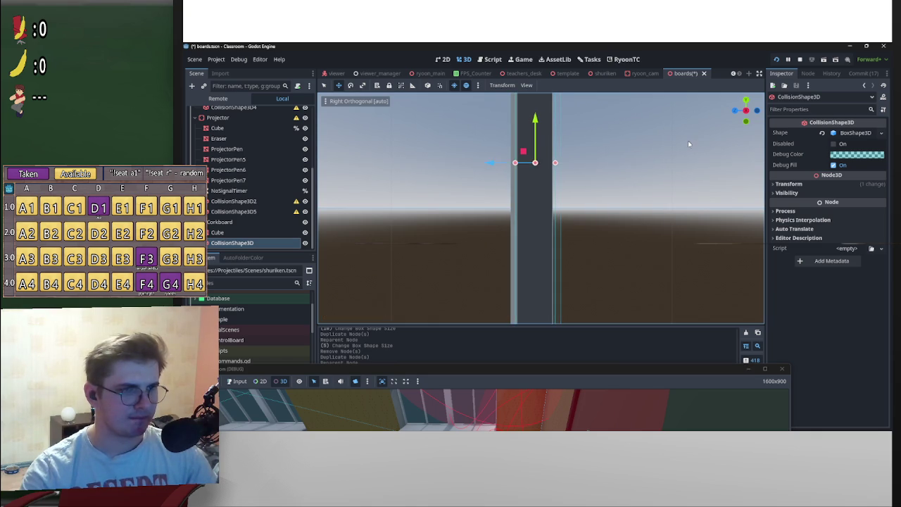
click(639, 157)
mouse_move(545, 201)
mouse_down()
mouse_move(560, 209)
mouse_move(577, 191)
mouse_up()
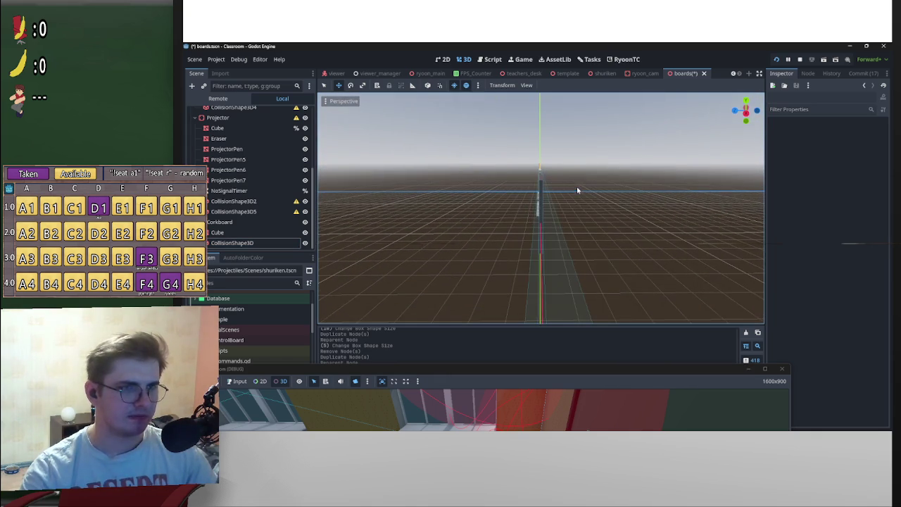
click(746, 111)
Save boards.tscn, then reframe the boards and select CollisionShape3D2
key(ctrl+s)
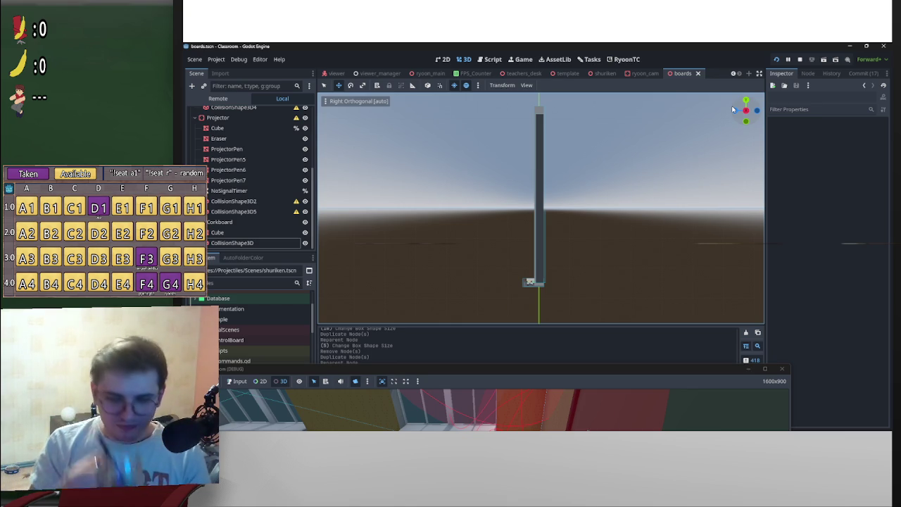
scroll(598, 221, down, 5)
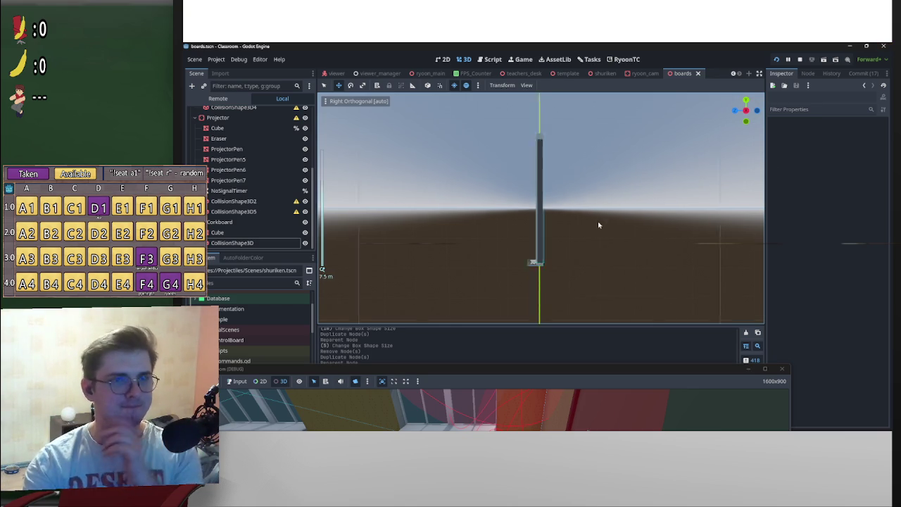
mouse_move(599, 213)
mouse_down()
mouse_move(648, 232)
mouse_move(619, 232)
mouse_up()
scroll(620, 230, down, 10)
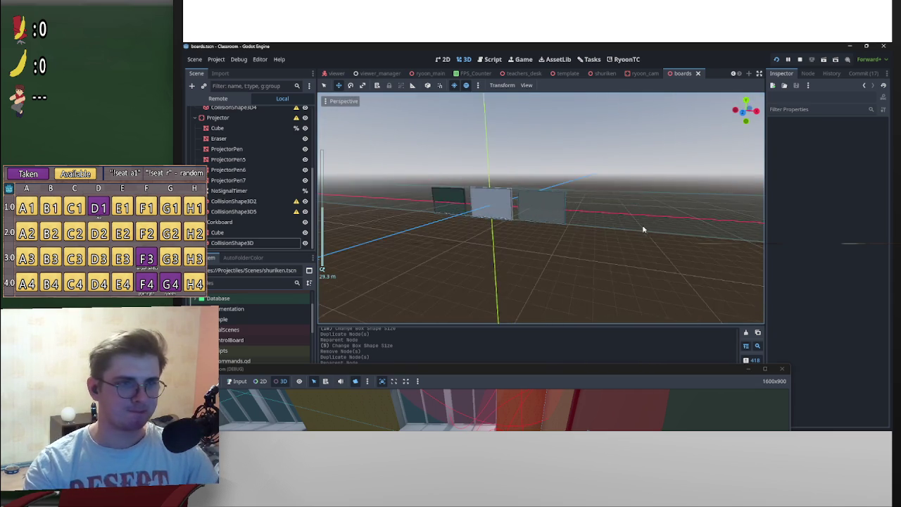
scroll(637, 218, up, 7)
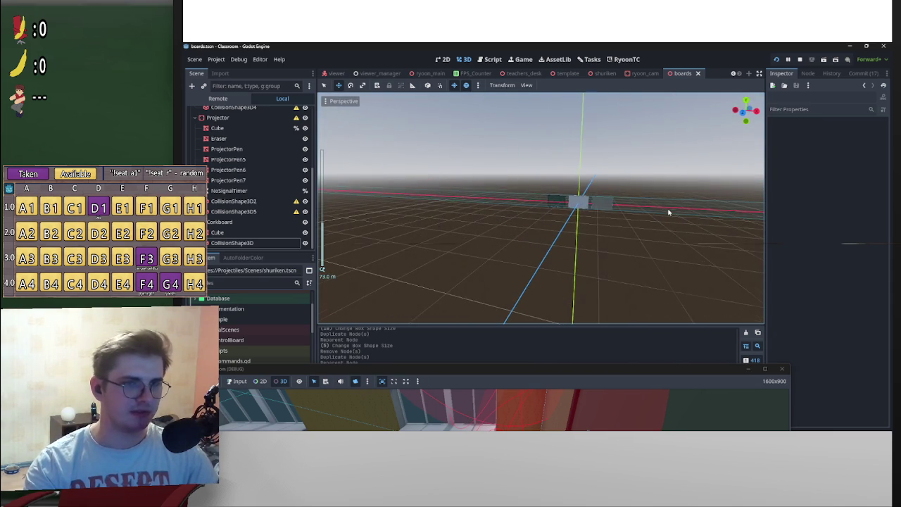
scroll(668, 209, up, 4)
drag(699, 193, 680, 206)
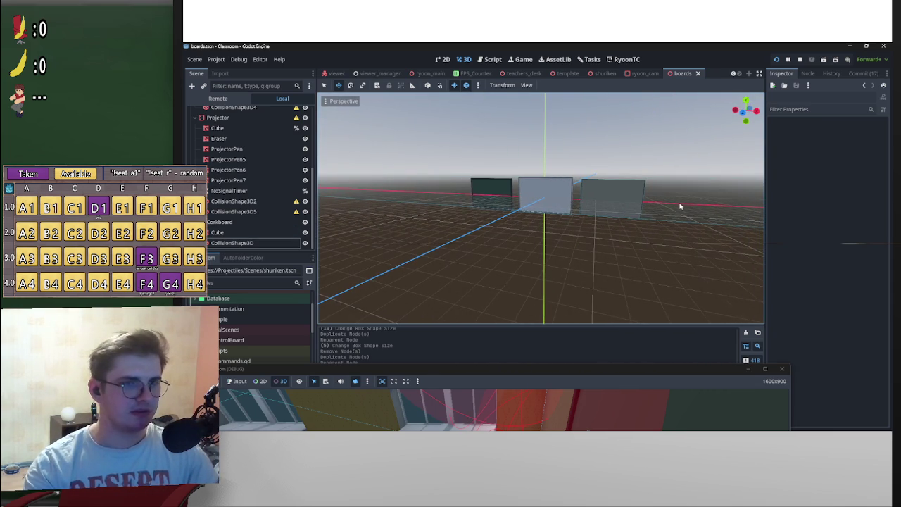
click(265, 201)
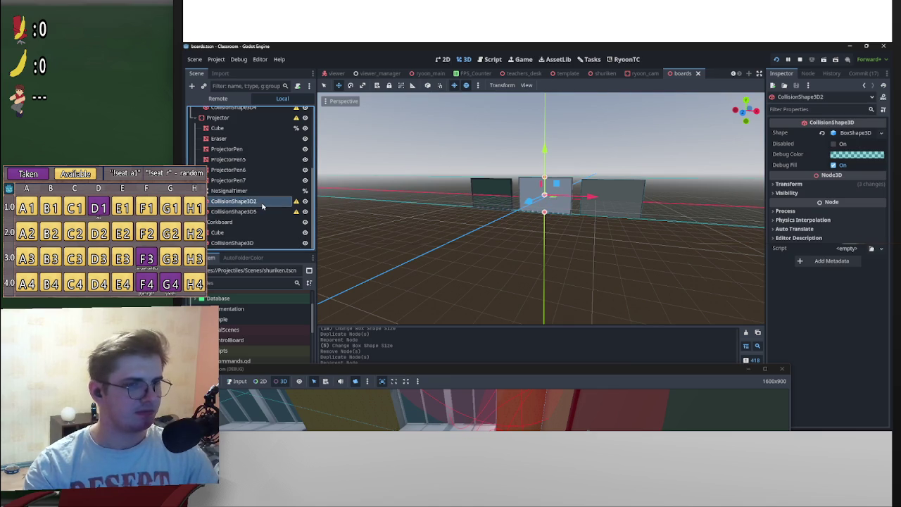
Shrink CollisionShape3D2's huge box length back toward the chalkboard in Perspective view
scroll(461, 204, down, 3)
scroll(461, 204, down, 5)
drag(460, 204, 619, 217)
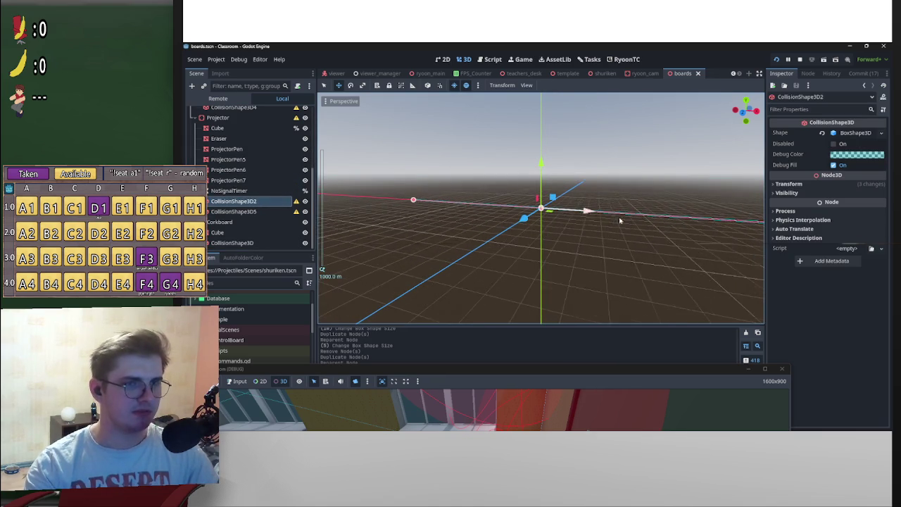
mouse_move(720, 225)
mouse_down()
mouse_move(436, 190)
mouse_move(469, 192)
mouse_up()
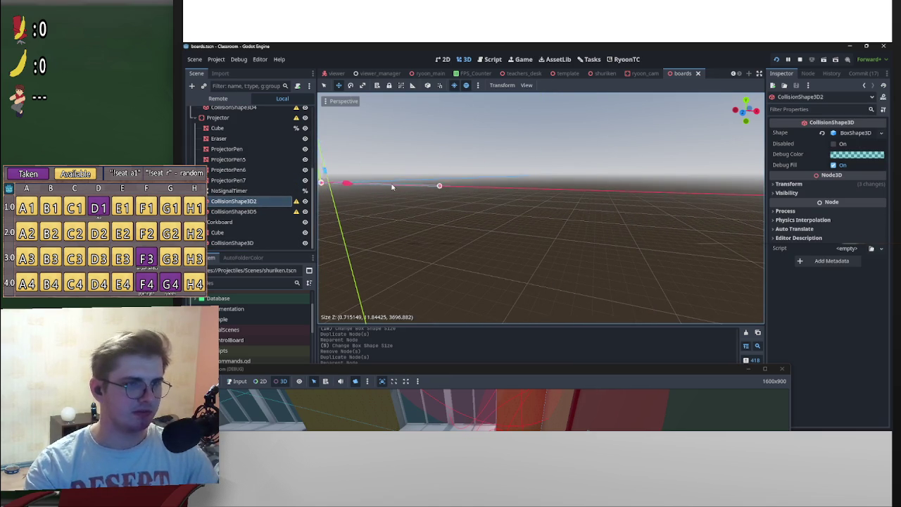
mouse_move(392, 187)
mouse_down()
mouse_move(556, 199)
mouse_move(697, 277)
mouse_move(621, 197)
mouse_move(549, 211)
mouse_move(694, 210)
mouse_move(527, 214)
mouse_move(592, 220)
mouse_up()
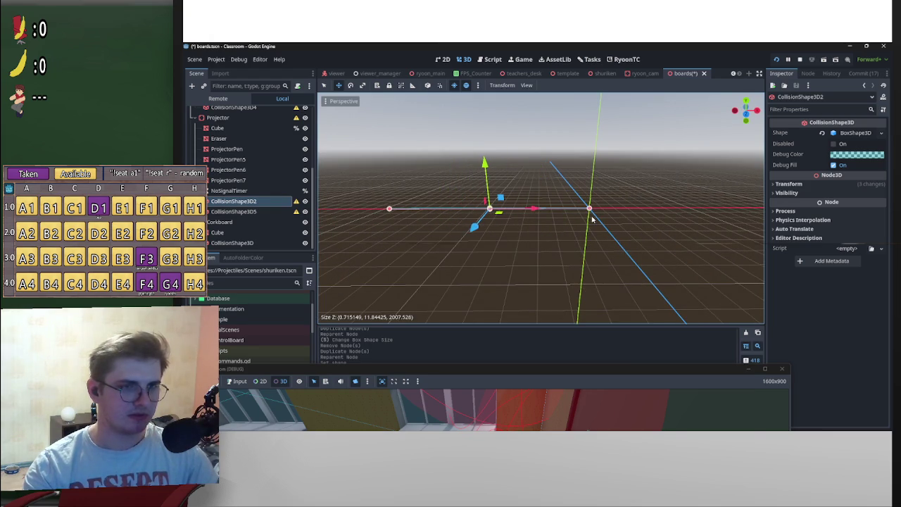
drag(392, 210, 628, 241)
scroll(628, 240, up, 5)
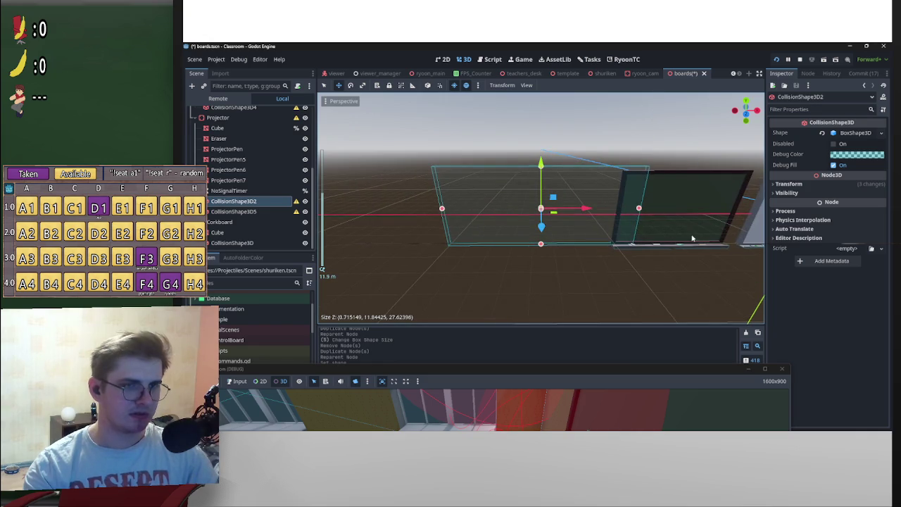
mouse_move(694, 237)
mouse_down()
mouse_move(567, 190)
mouse_move(416, 211)
mouse_move(327, 187)
mouse_move(516, 187)
mouse_up()
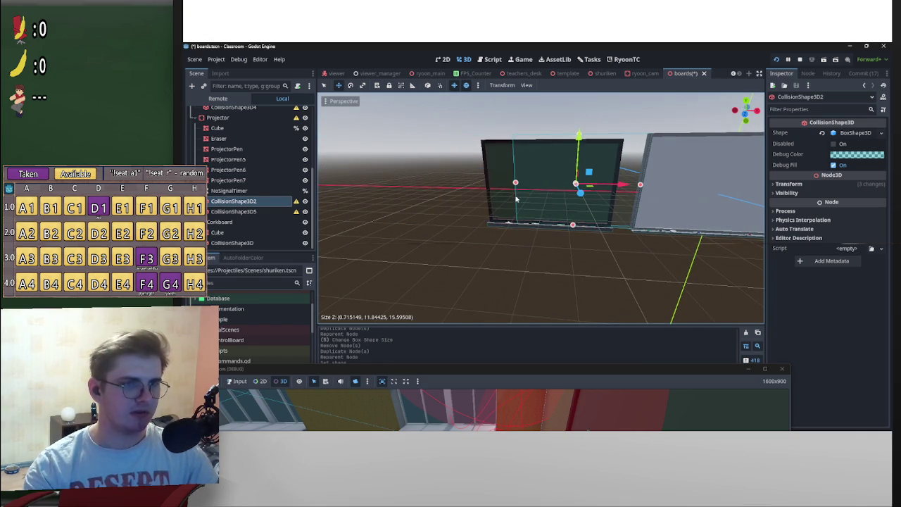
drag(746, 113, 744, 124)
In Front view, shift and extend the box to fit the board, about 0.60 × 11.84 × 18.05
click(745, 114)
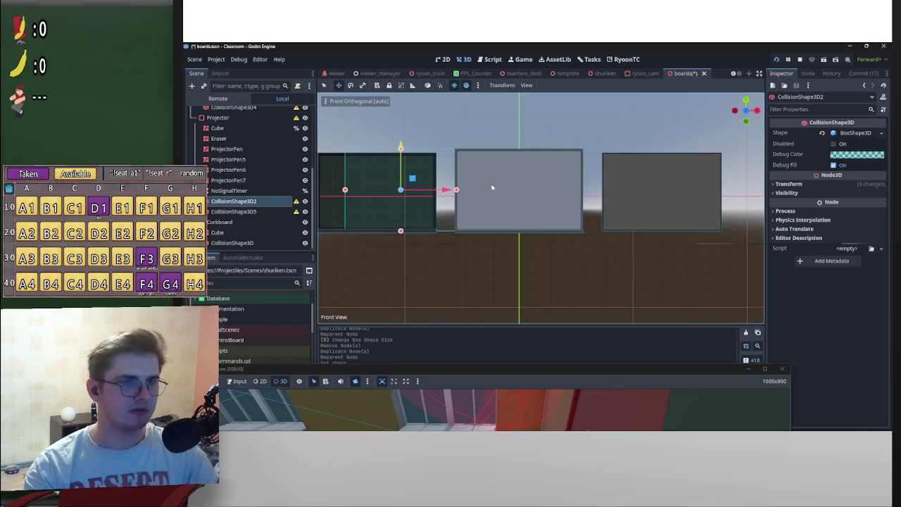
drag(422, 187, 497, 188)
drag(331, 187, 591, 202)
scroll(648, 209, up, 10)
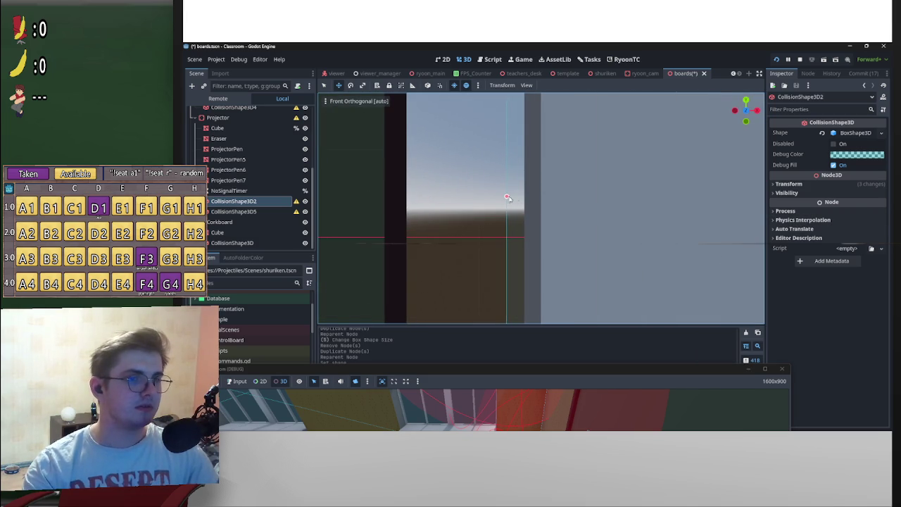
mouse_move(507, 197)
mouse_down()
mouse_move(700, 204)
mouse_move(616, 212)
mouse_up()
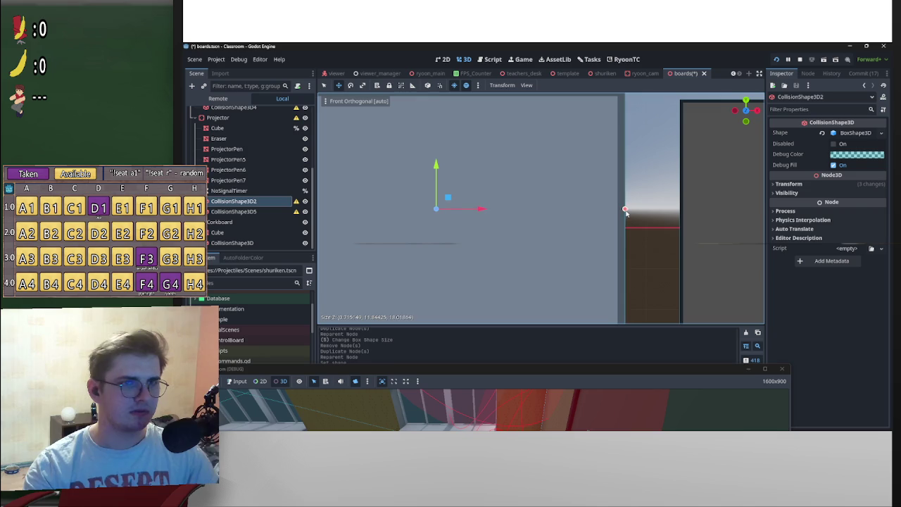
scroll(624, 211, down, 3)
mouse_move(624, 211)
mouse_down()
mouse_move(513, 258)
mouse_move(514, 272)
mouse_move(573, 202)
mouse_move(543, 172)
mouse_up()
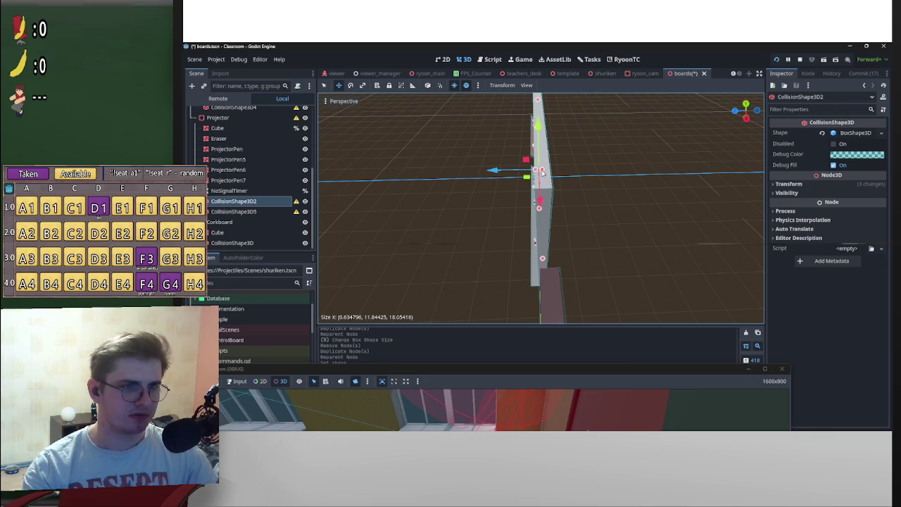
click(600, 184)
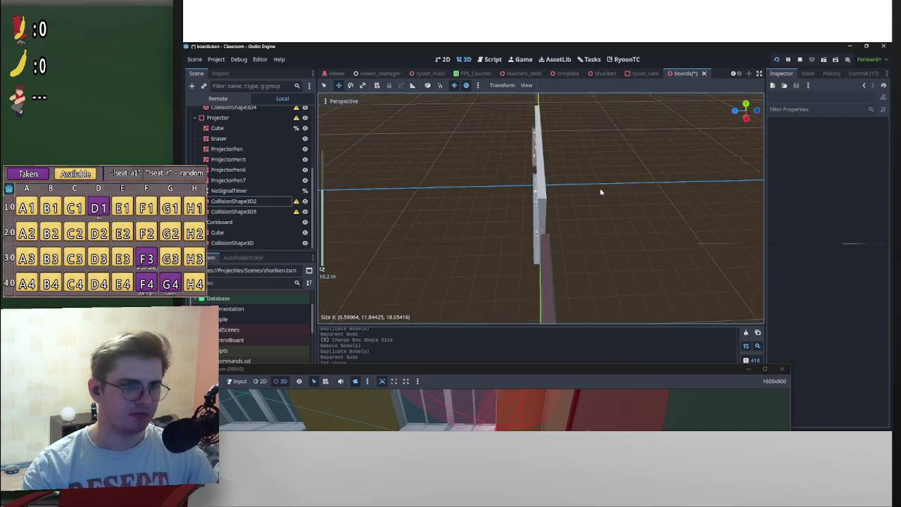
mouse_move(601, 191)
mouse_down()
mouse_move(420, 143)
mouse_move(717, 121)
mouse_move(268, 186)
mouse_up()
scroll(555, 259, up, 5)
Select the middle board's CollisionShape3D2 and move a copy onto the left board in Front view
scroll(555, 259, down, 5)
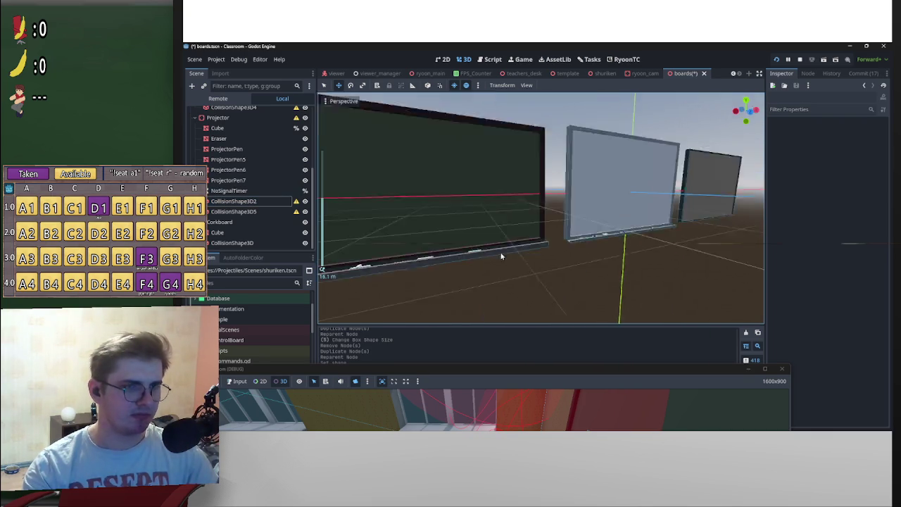
scroll(535, 239, up, 2)
click(581, 215)
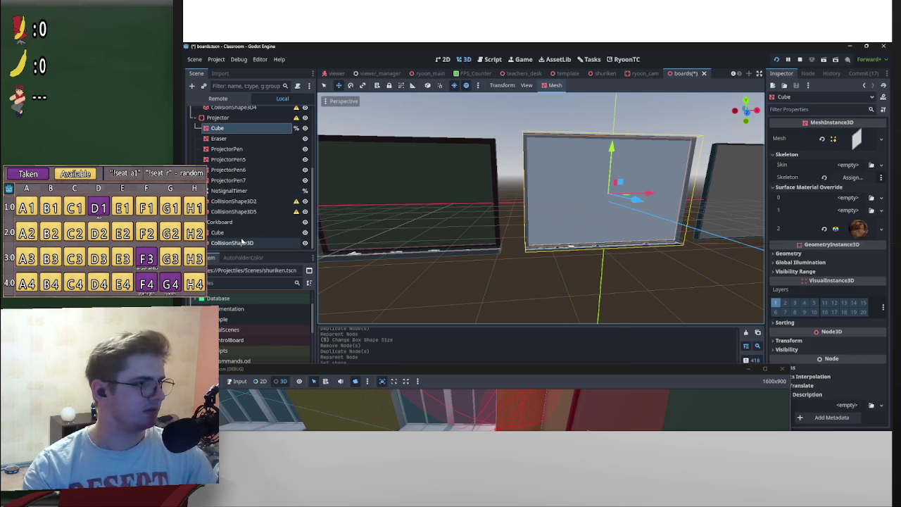
click(248, 202)
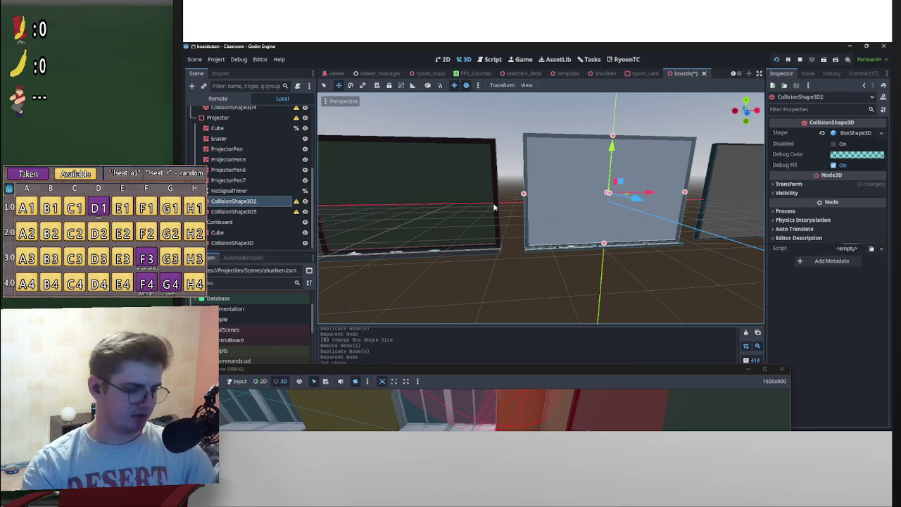
mouse_move(260, 209)
mouse_down()
mouse_move(253, 137)
mouse_move(240, 192)
mouse_up()
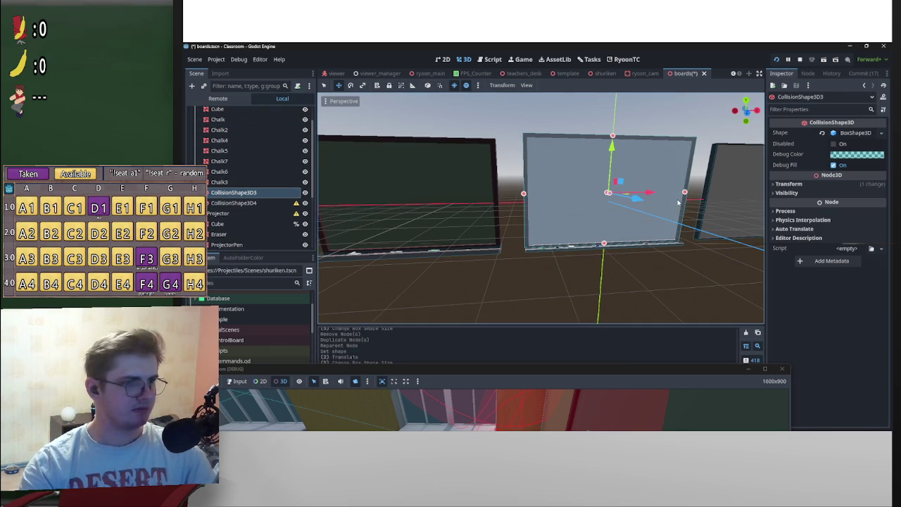
click(747, 115)
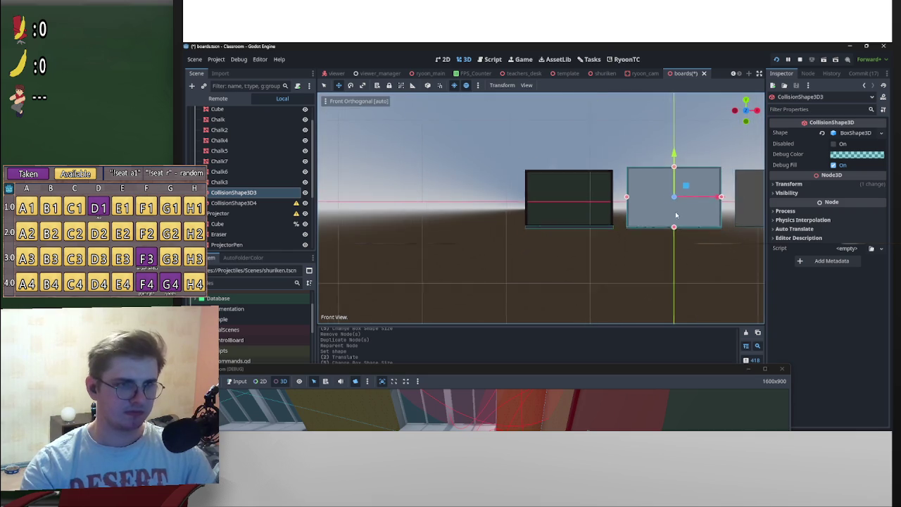
drag(712, 202, 587, 191)
scroll(632, 202, up, 5)
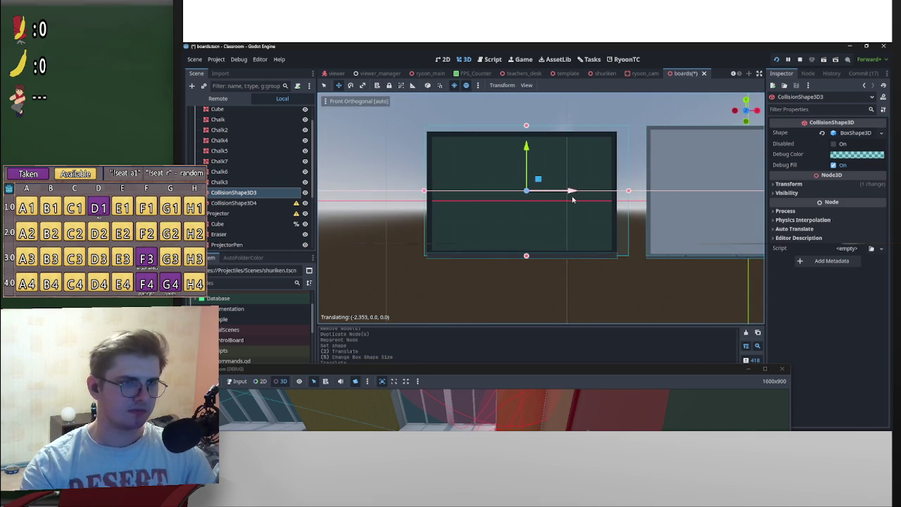
scroll(587, 191, up, 5)
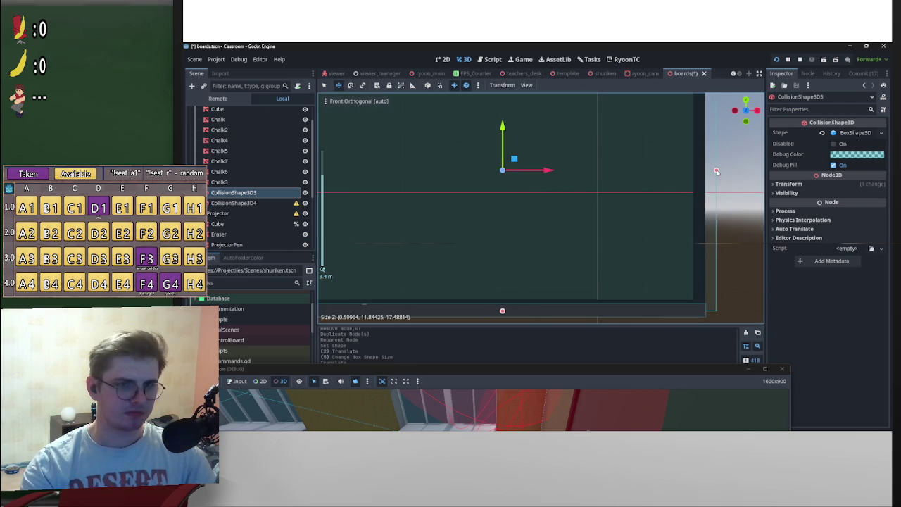
Make the BoxShape3D unique and resize the box to about 0.52 × 11.29 × 16.84
click(854, 133)
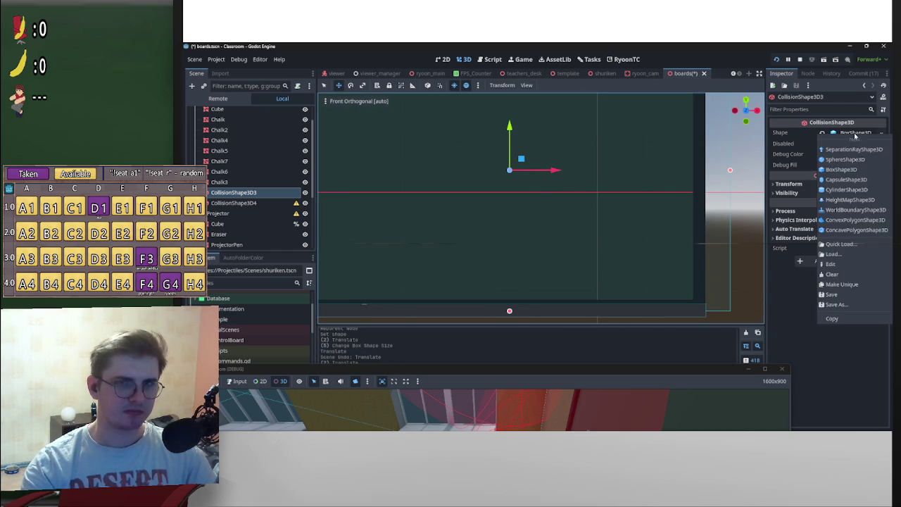
click(841, 283)
key(ctrl+d)
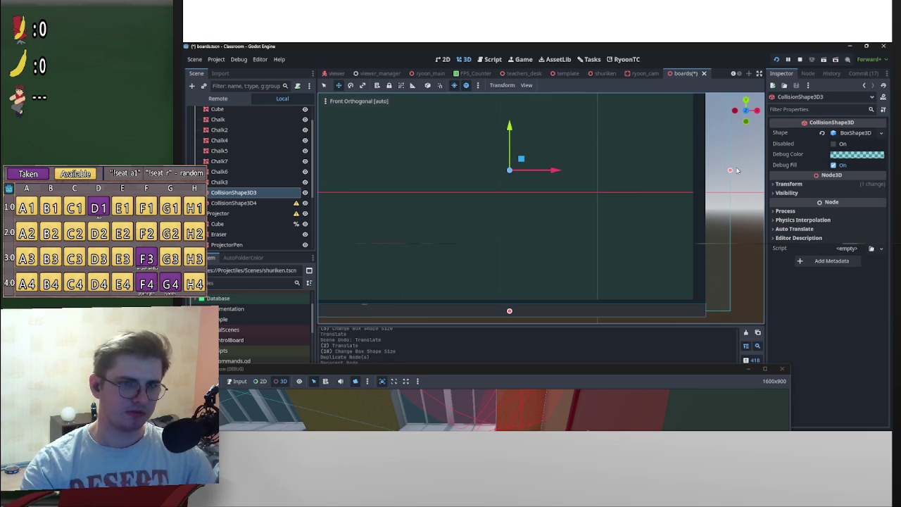
drag(728, 172, 709, 174)
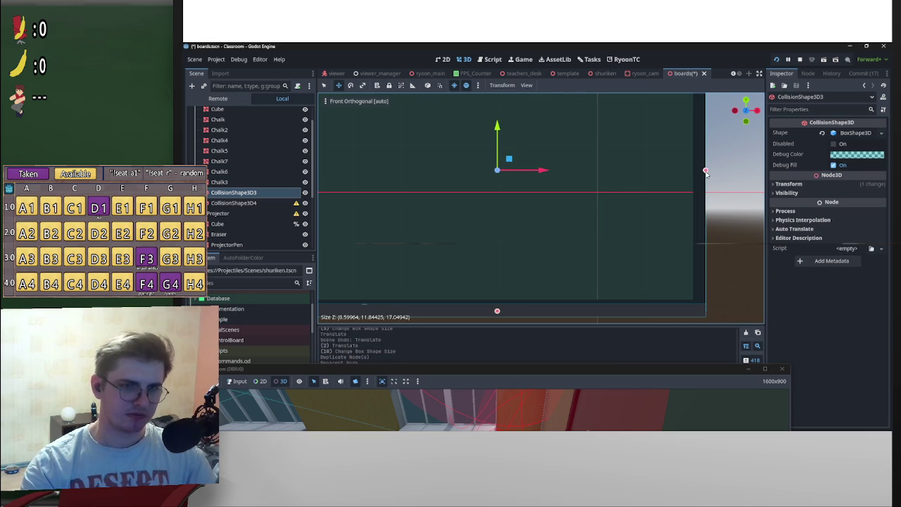
key(f)
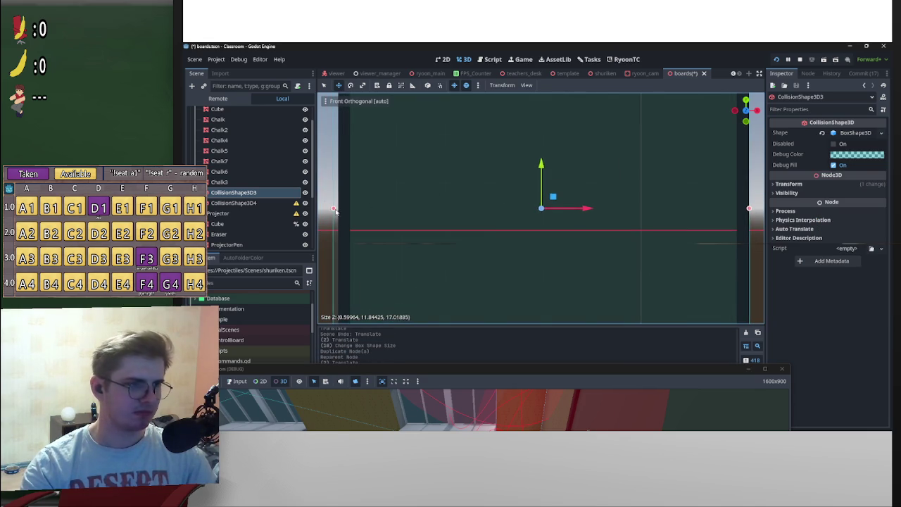
drag(335, 210, 338, 212)
scroll(542, 212, up, 3)
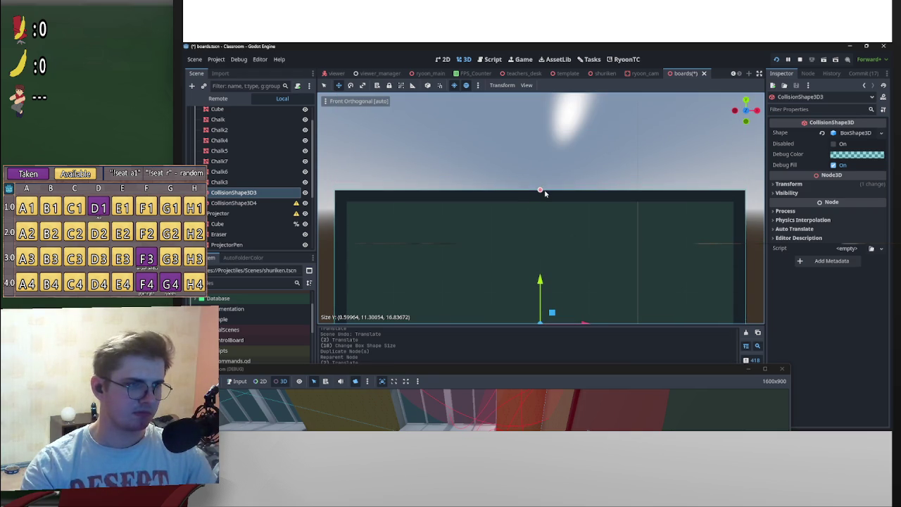
mouse_move(543, 191)
mouse_down()
mouse_move(486, 209)
mouse_move(573, 214)
mouse_move(577, 249)
mouse_move(605, 229)
mouse_move(626, 242)
mouse_move(611, 226)
mouse_up()
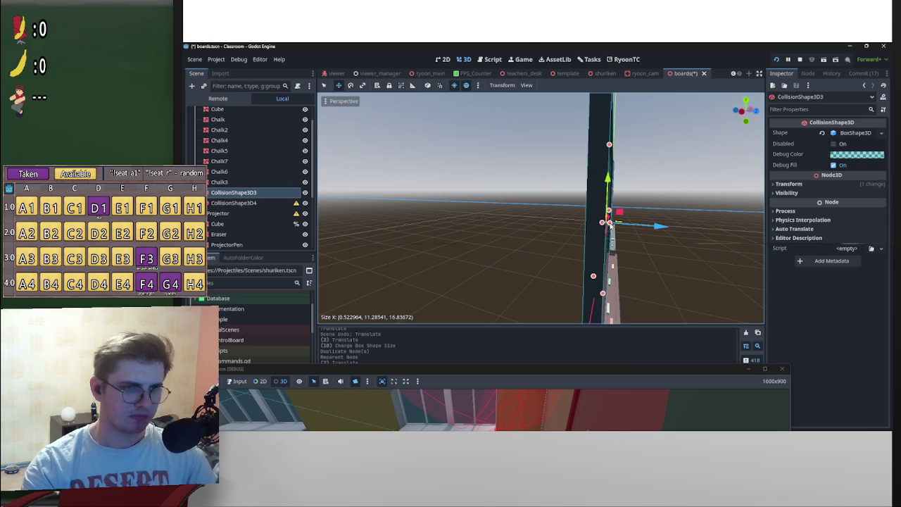
Deselect the box, view all the boards again, and save the boards scene
click(686, 225)
drag(714, 201, 599, 217)
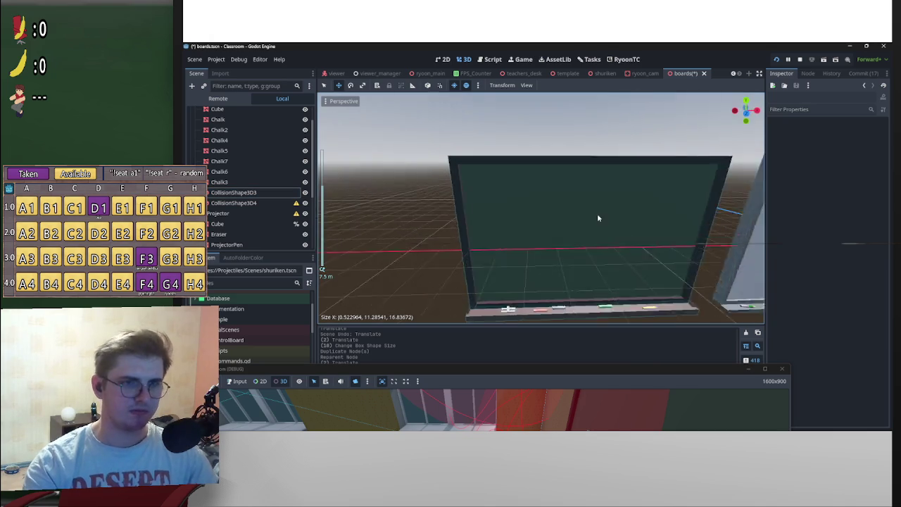
scroll(599, 218, down, 2)
key(ctrl+s)
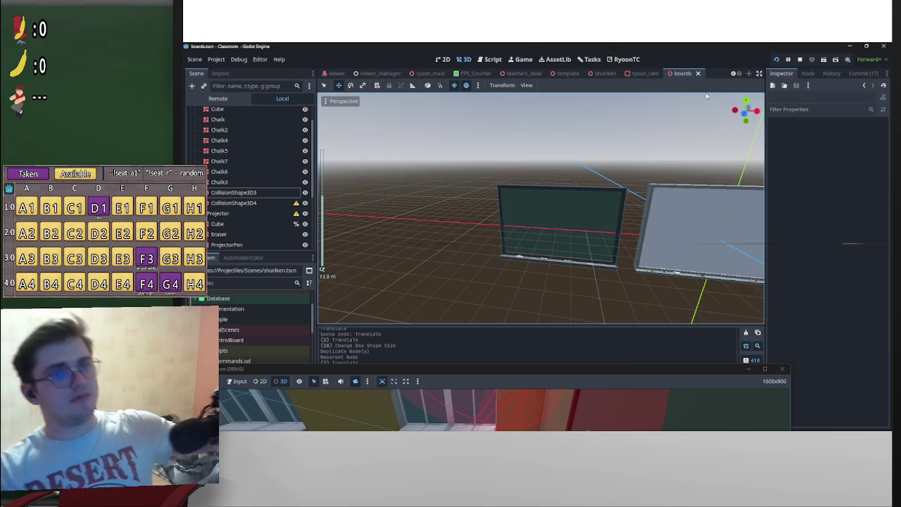
Close the boards scene and select ryoon_cam's CollisionShape3D
click(703, 73)
scroll(595, 205, up, 3)
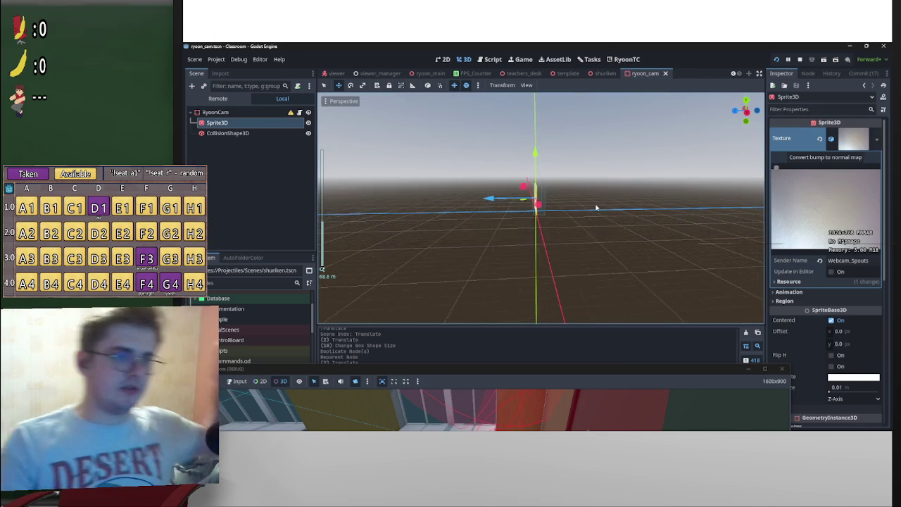
drag(595, 205, 524, 208)
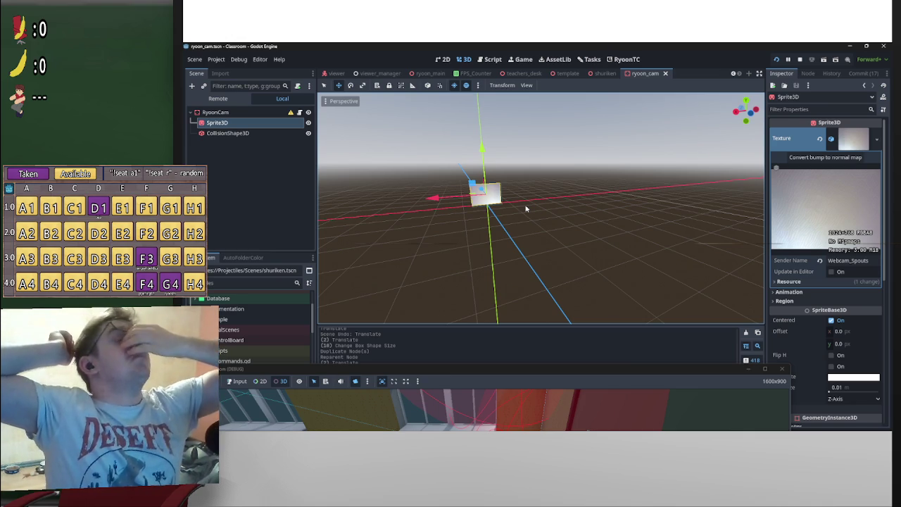
mouse_move(567, 136)
mouse_down()
mouse_move(656, 150)
mouse_move(614, 191)
mouse_up()
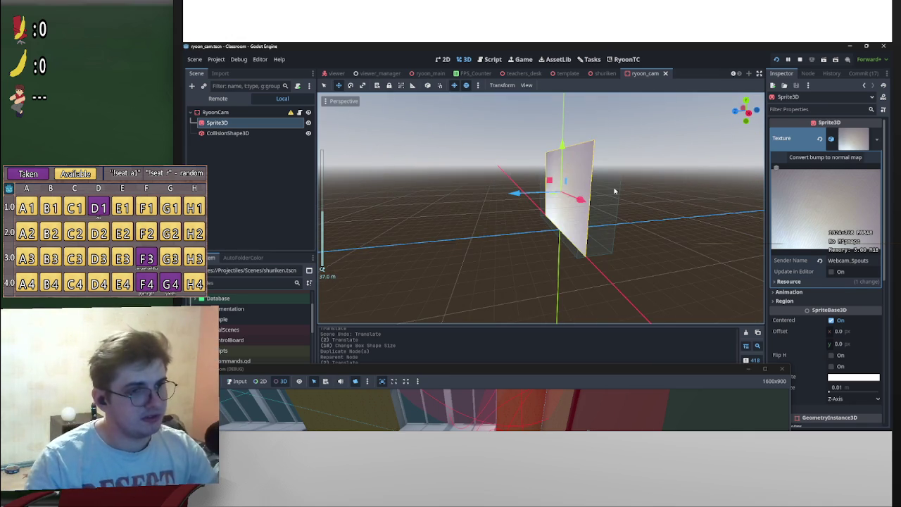
click(252, 133)
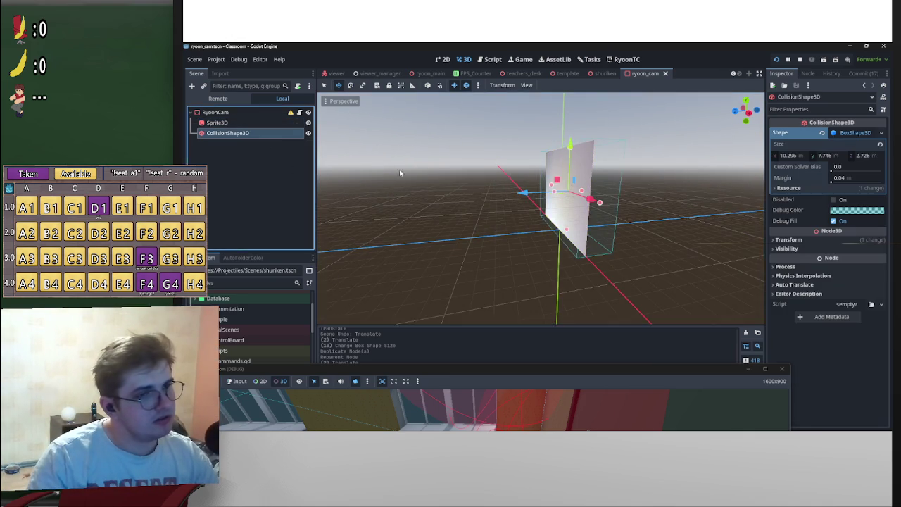
drag(400, 173, 523, 206)
In Right view, shrink the box depth from 2.726 to 2.34 and save ryoon_cam
click(744, 114)
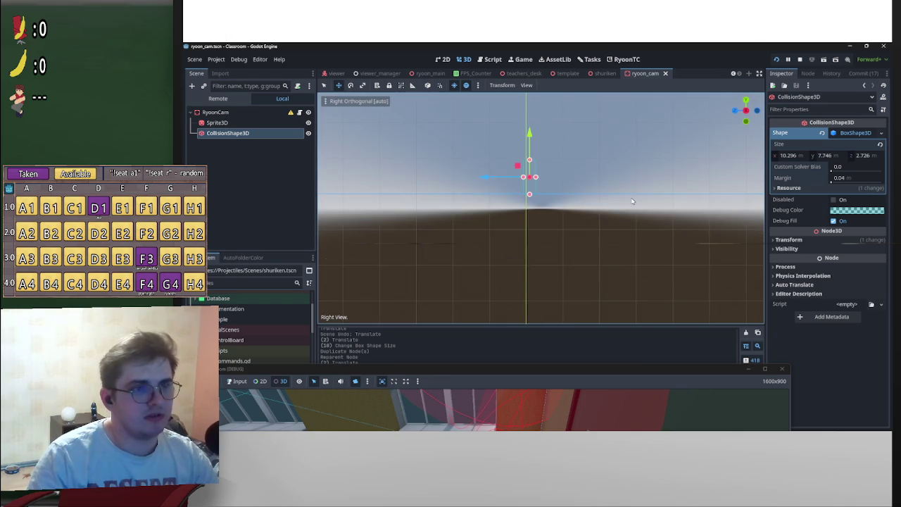
mouse_move(628, 265)
mouse_down()
mouse_move(639, 276)
mouse_move(683, 265)
mouse_move(624, 277)
mouse_move(531, 260)
mouse_move(564, 275)
mouse_move(635, 284)
mouse_move(603, 264)
mouse_move(630, 271)
mouse_move(620, 261)
mouse_move(647, 253)
mouse_up()
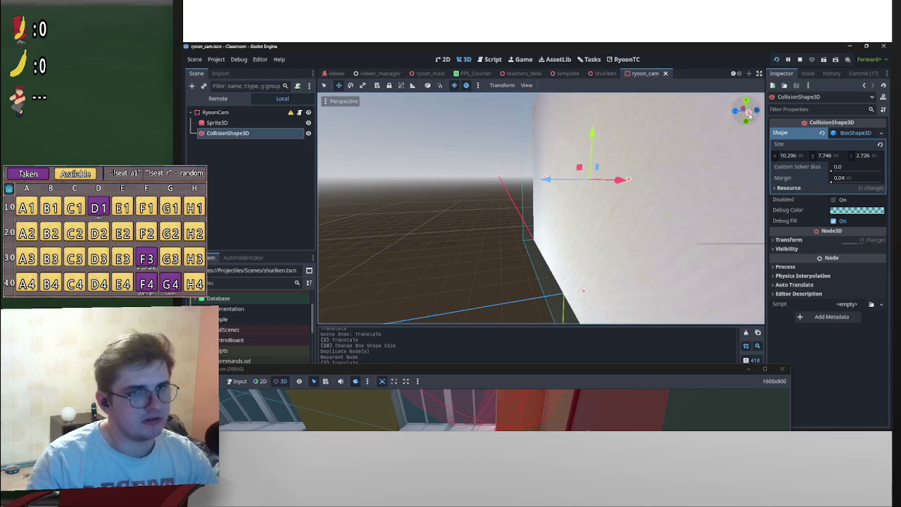
click(749, 113)
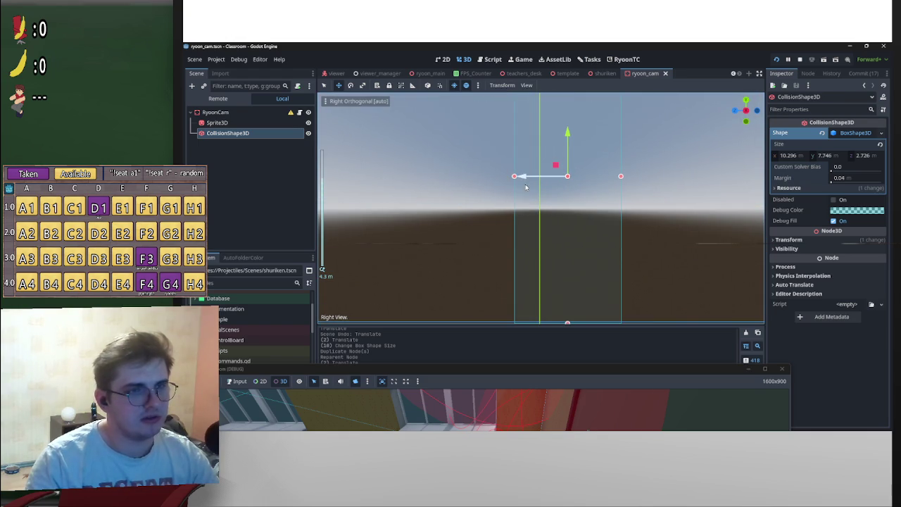
mouse_move(514, 176)
mouse_down()
mouse_move(640, 237)
mouse_move(691, 231)
mouse_move(632, 225)
mouse_up()
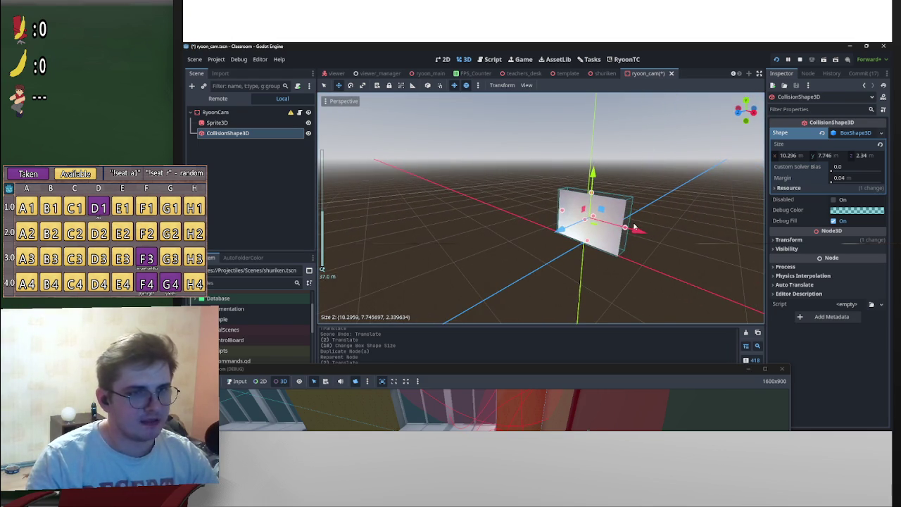
key(ctrl+s)
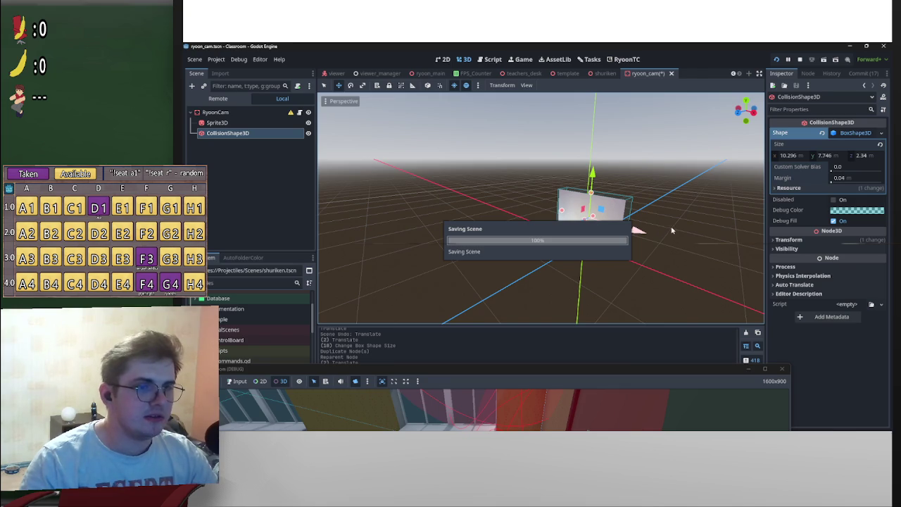
Orbit around and frame the thinner collision box to check it
scroll(671, 230, up, 3)
mouse_move(645, 199)
mouse_down()
mouse_move(560, 247)
mouse_move(407, 221)
mouse_up()
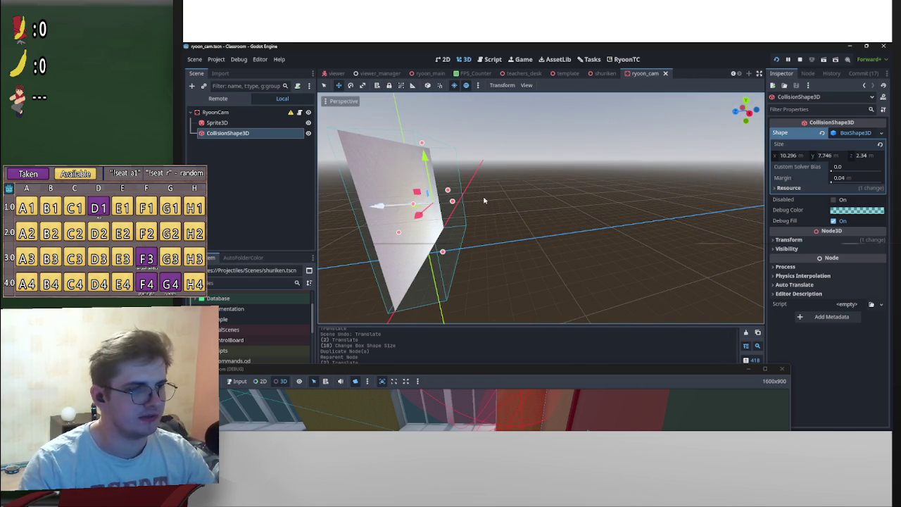
mouse_move(346, 200)
mouse_down()
mouse_move(502, 192)
mouse_move(582, 202)
mouse_move(614, 167)
mouse_up()
key(f)
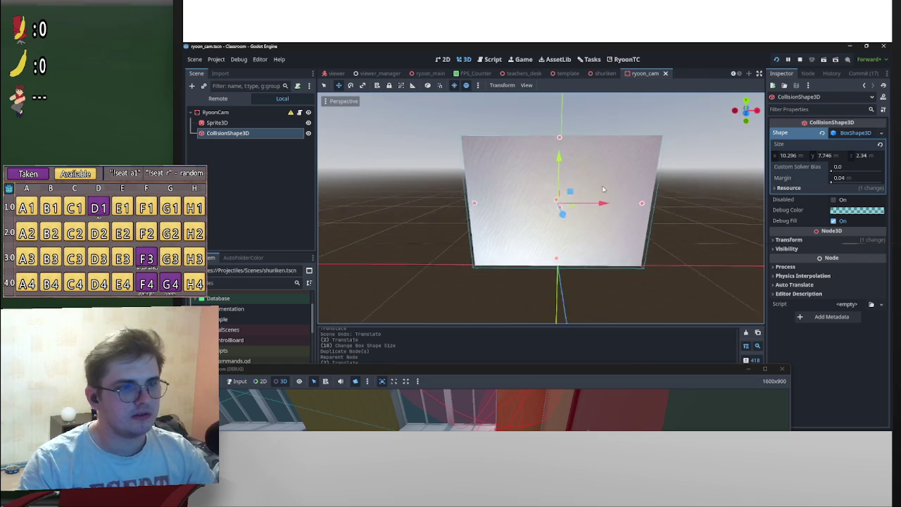
In projectile.gd, change the accuracy multiplier on line 81 from 10 to 7 and save
click(602, 75)
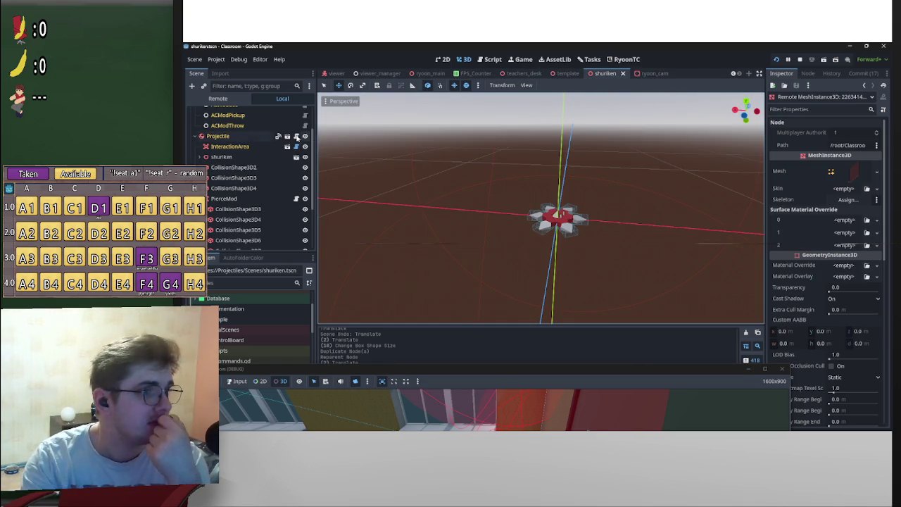
click(287, 136)
double_click(512, 267)
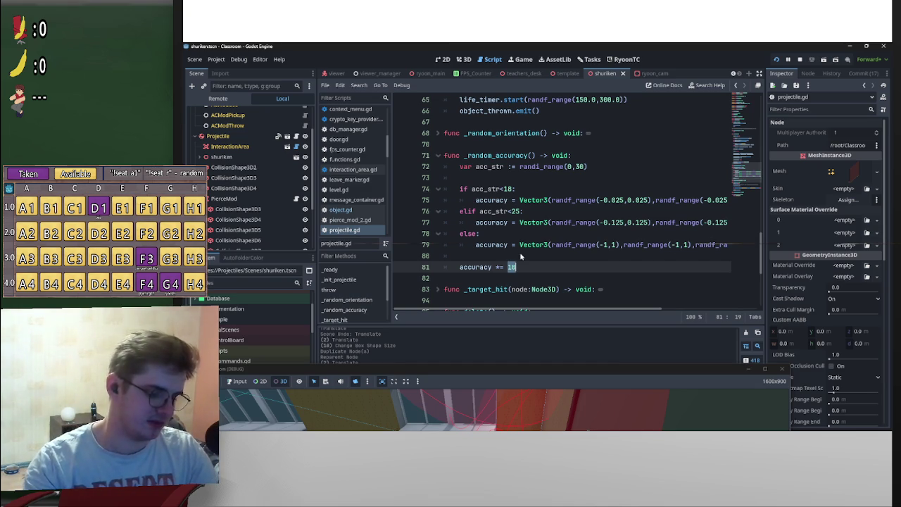
text(7)
key(ctrl+s)
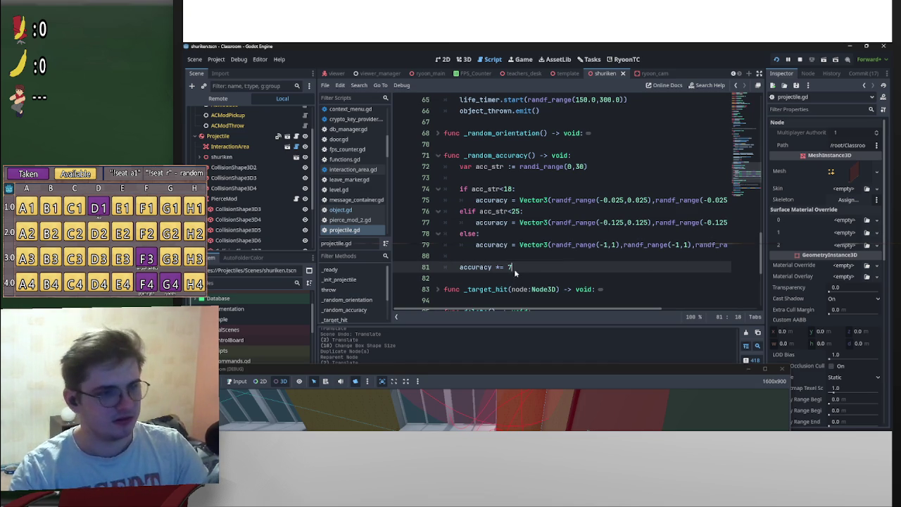
key(shift+Left)
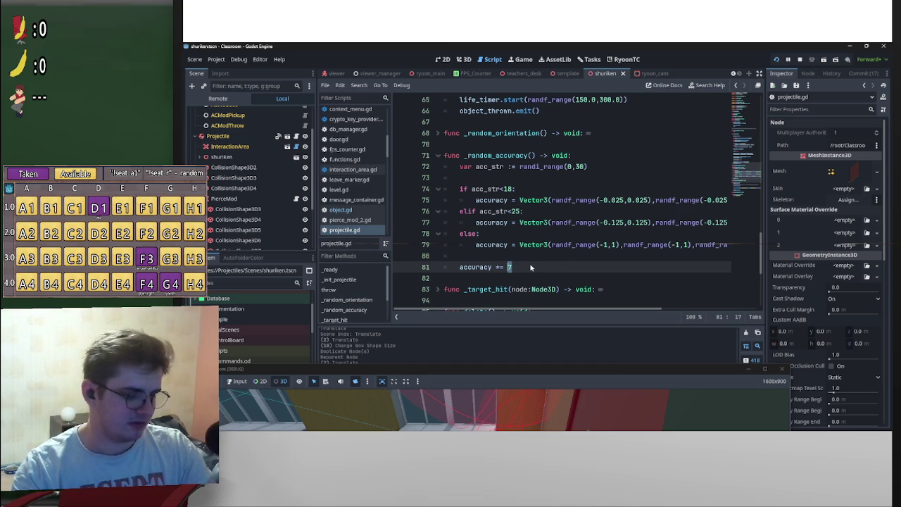
key(Right)
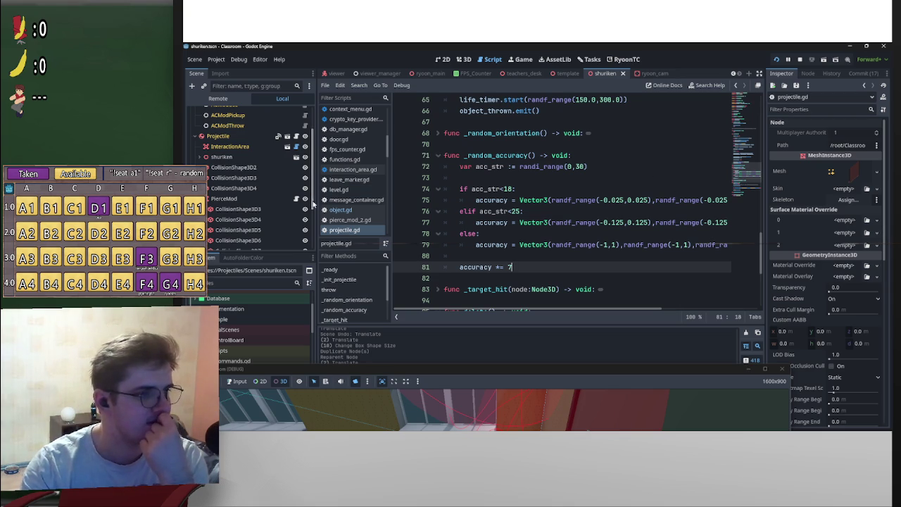
scroll(262, 158, down, 2)
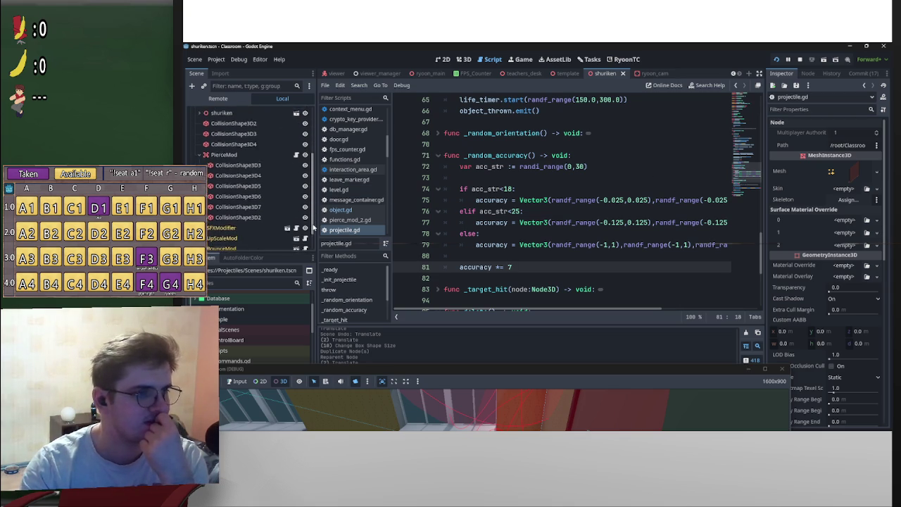
Open PierceMod's pierce_mod_2.gd and highlight Area3D on its extends line
click(266, 153)
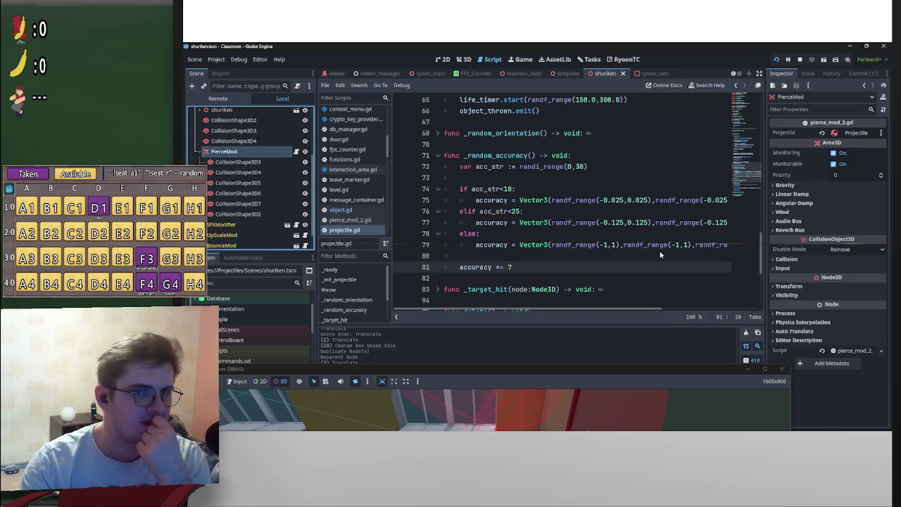
scroll(660, 253, up, 10)
scroll(660, 250, up, 6)
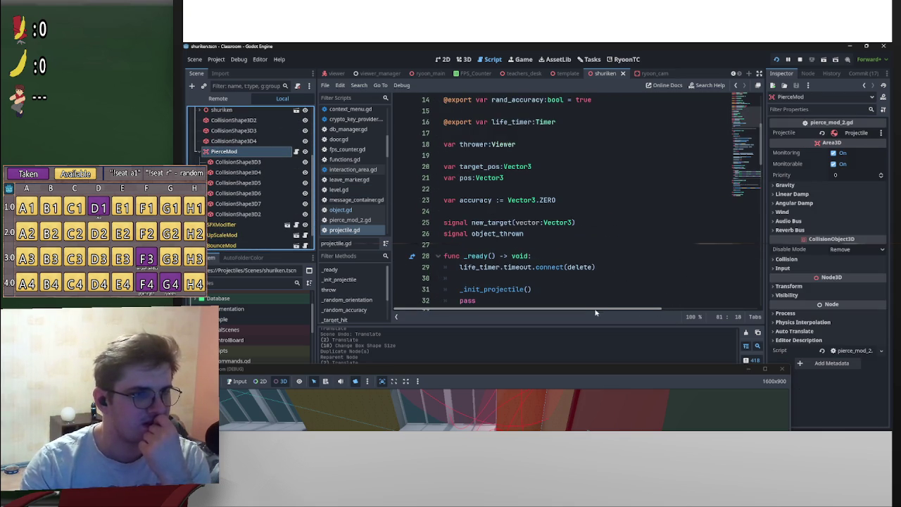
scroll(601, 260, down, 7)
scroll(618, 255, up, 8)
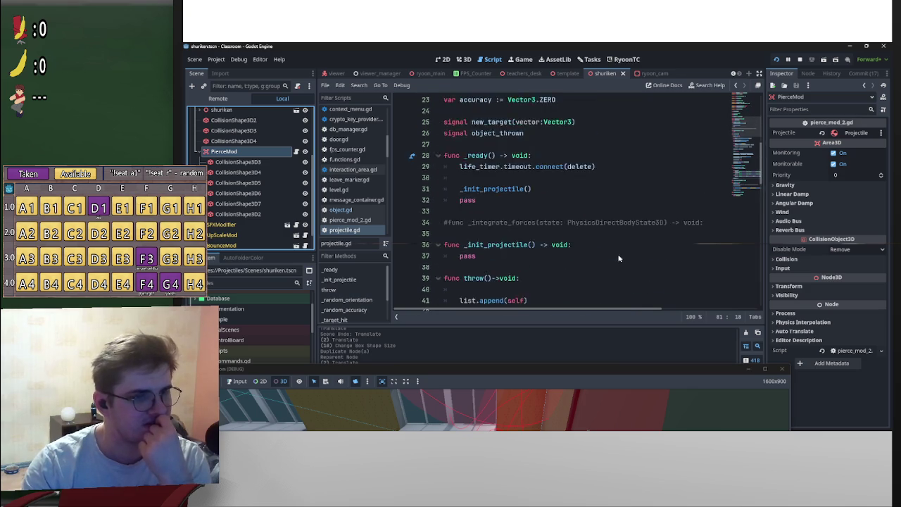
scroll(573, 144, up, 4)
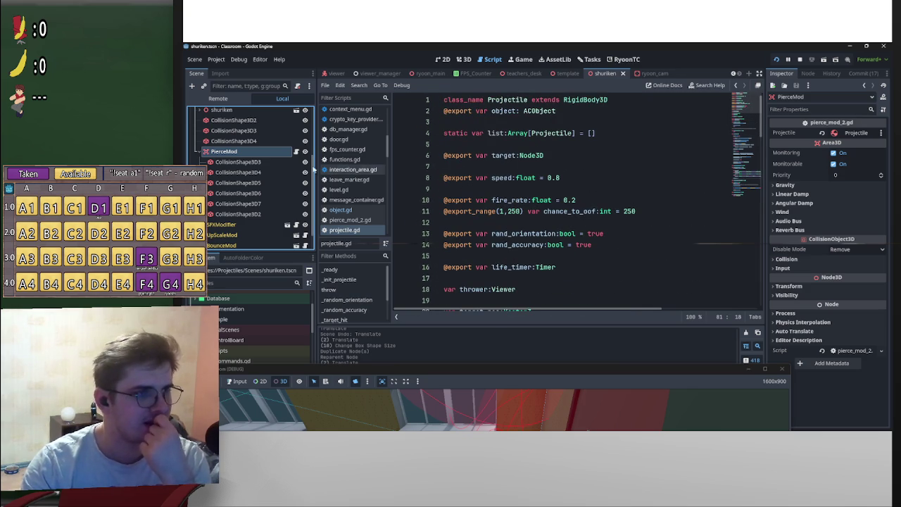
click(295, 152)
scroll(570, 199, up, 2)
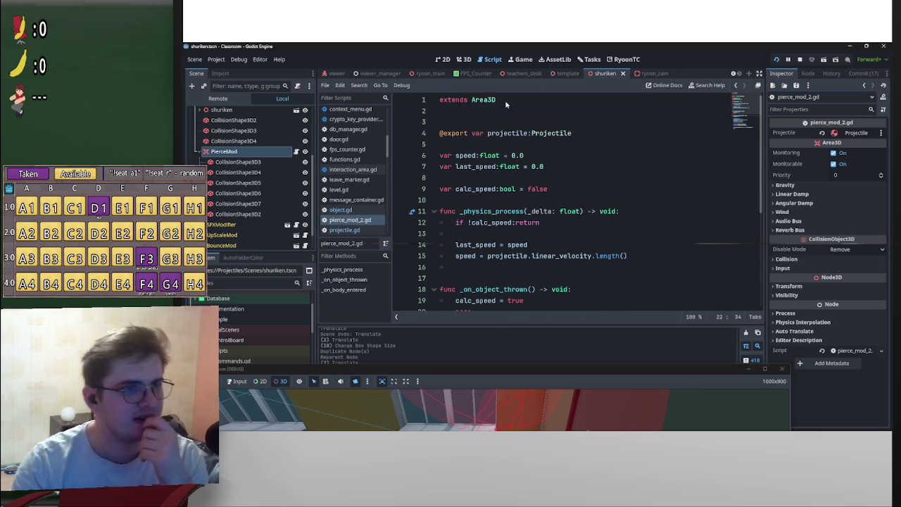
drag(505, 100, 471, 100)
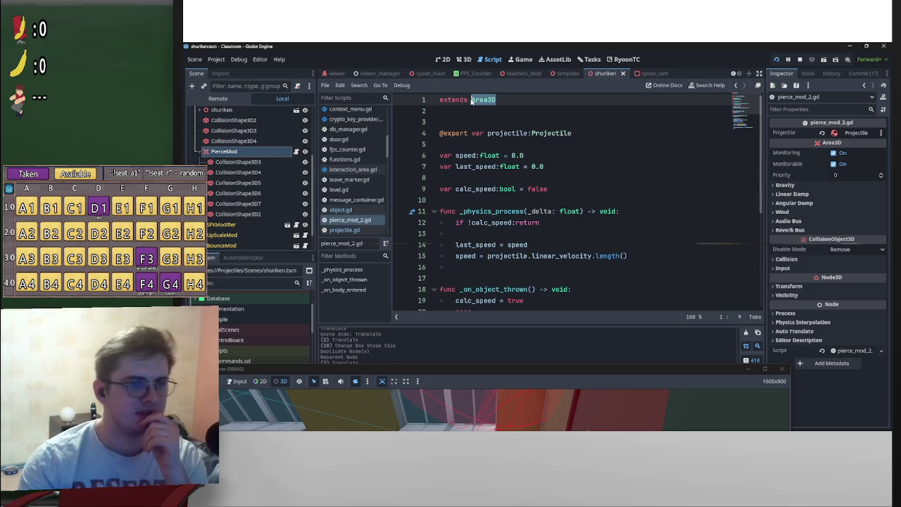
mouse_move(471, 101)
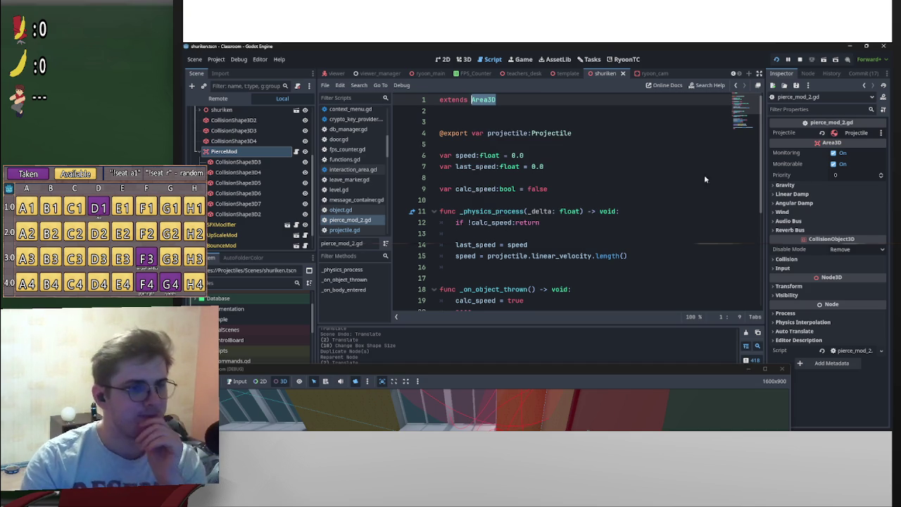
scroll(758, 187, down, 1)
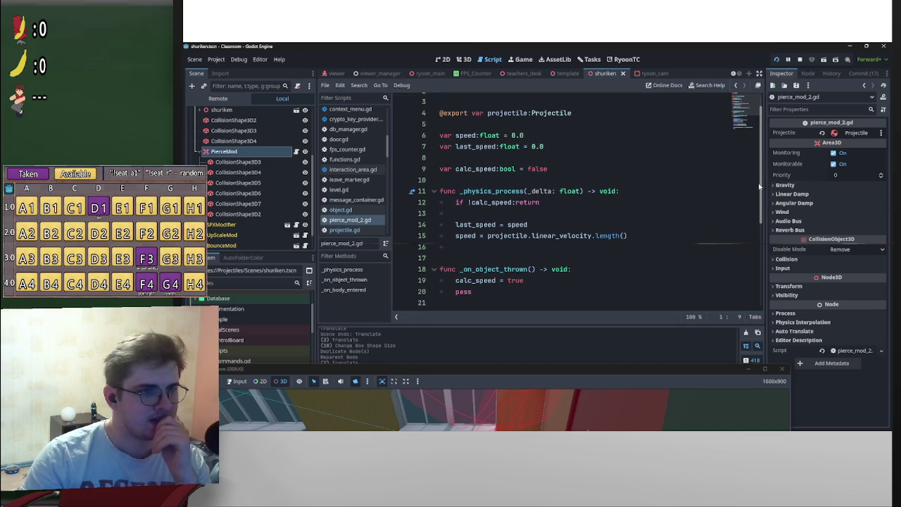
scroll(759, 183, up, 1)
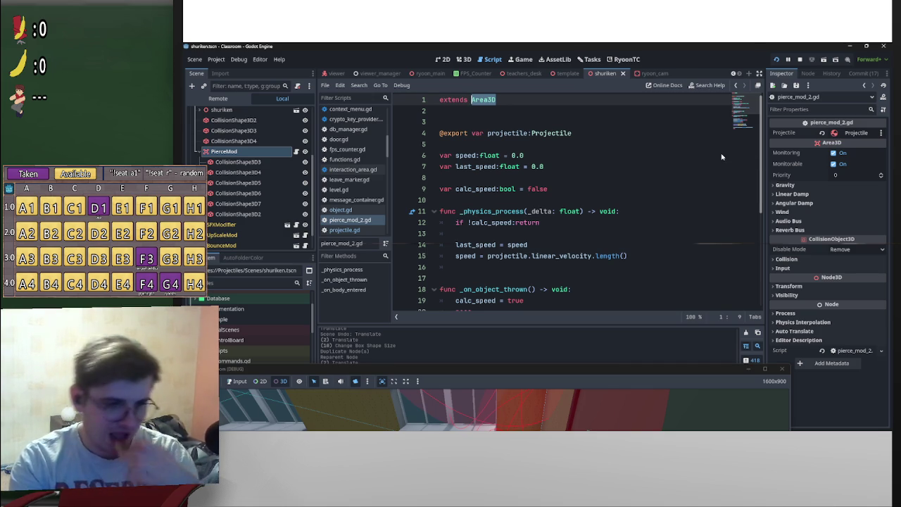
scroll(249, 195, up, 3)
Open the Edit Connection dialog for Projectile's body_entered signal connected to PierceMod
click(255, 176)
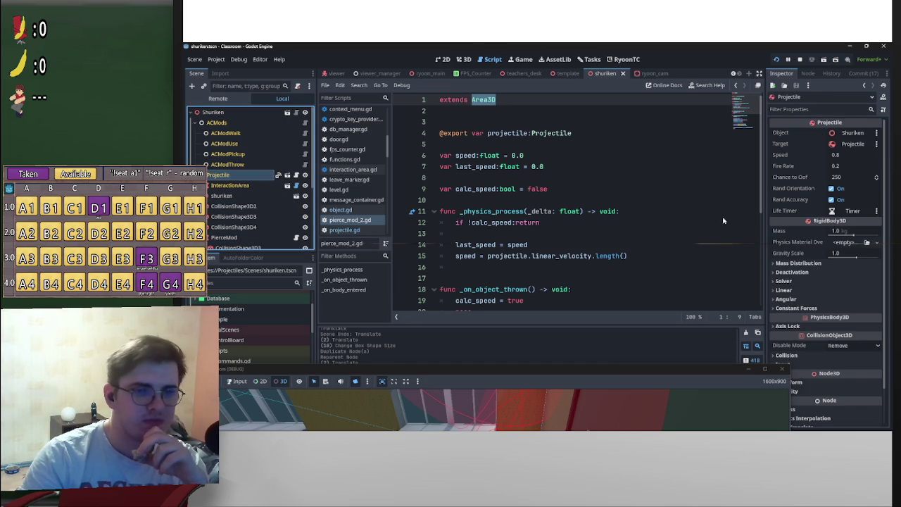
click(807, 73)
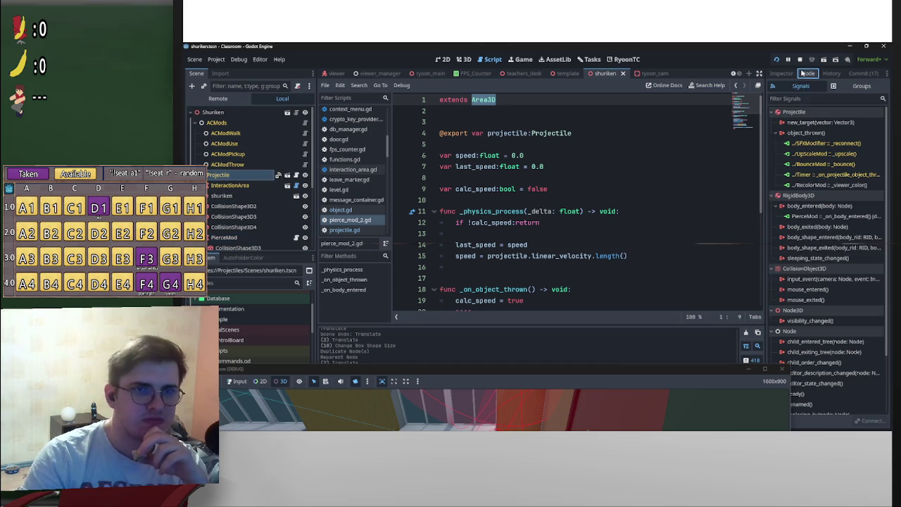
right_click(818, 218)
click(834, 223)
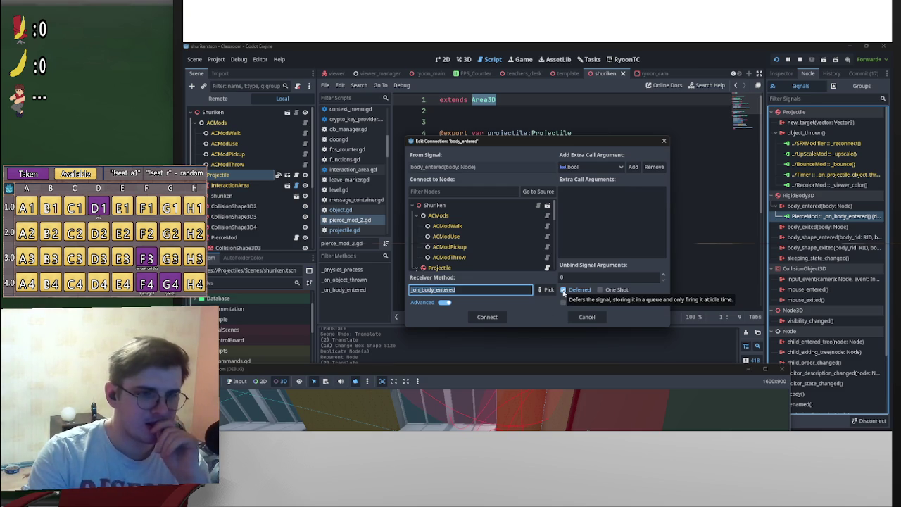
Close the connection editor and delete the leftover pass in _on_object_thrown
click(664, 141)
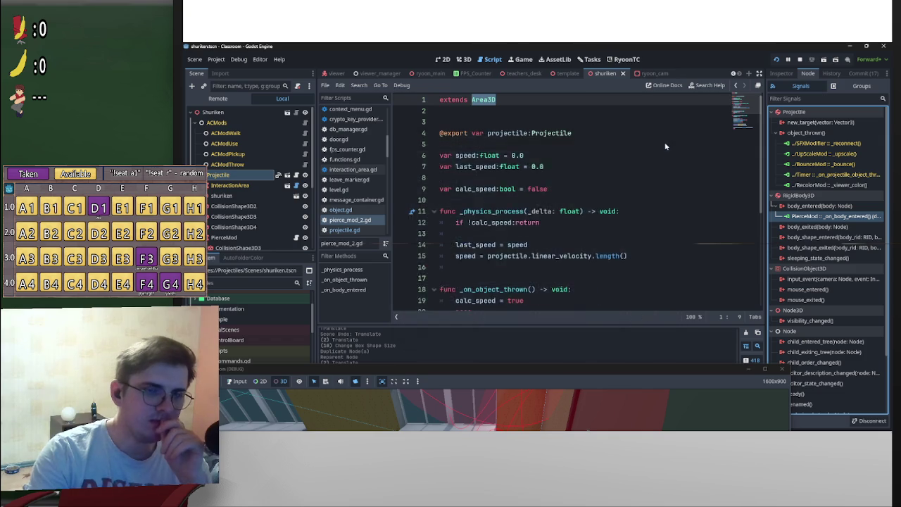
scroll(674, 211, down, 5)
scroll(648, 264, up, 4)
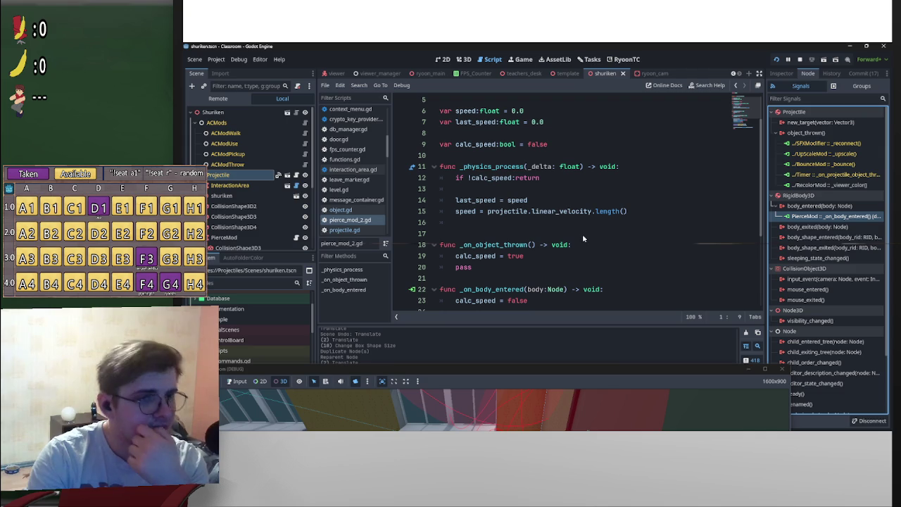
double_click(466, 267)
key(BackSpace)
click(521, 247)
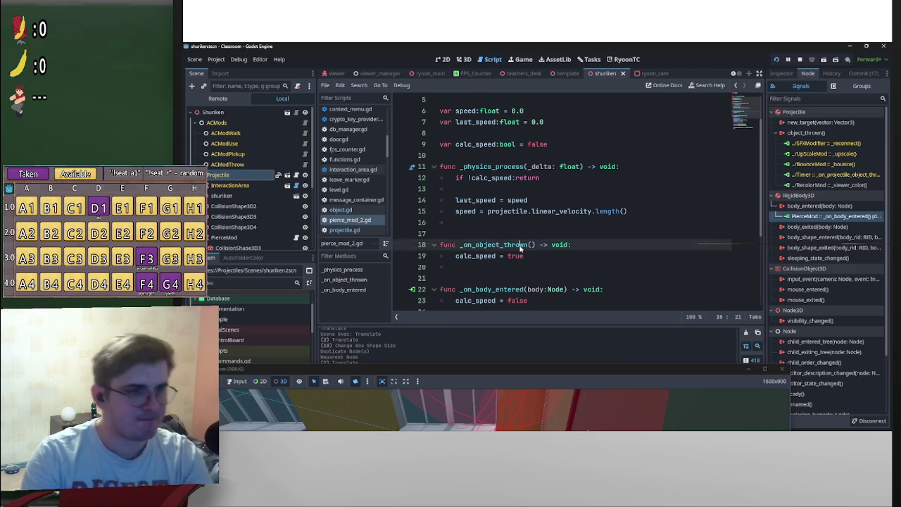
scroll(521, 246, down, 4)
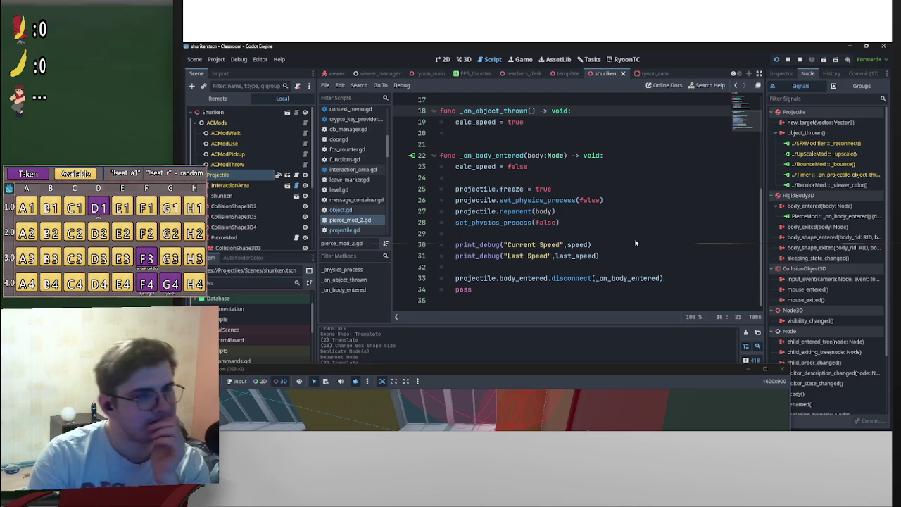
scroll(636, 238, up, 4)
scroll(613, 221, up, 2)
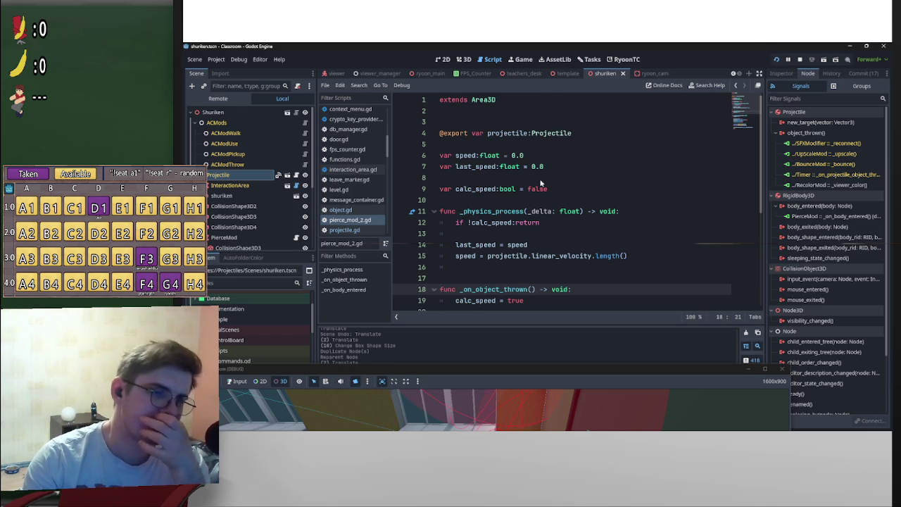
scroll(540, 183, down, 3)
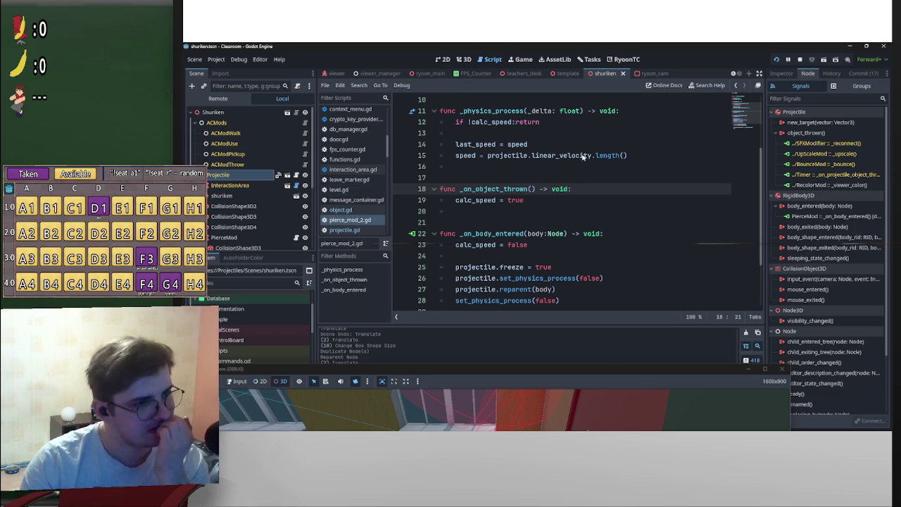
Delete the empty line 3 in pierce_mod_2.gd and save the script
scroll(625, 146, up, 3)
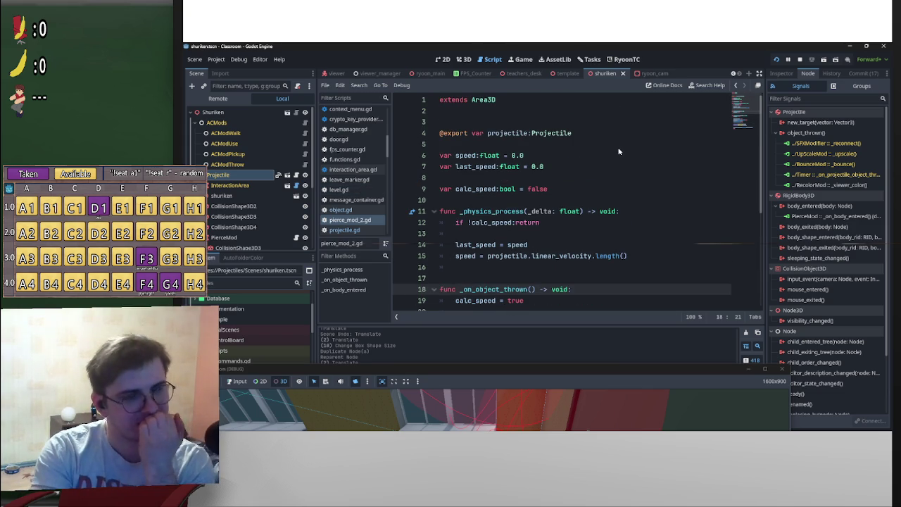
click(469, 125)
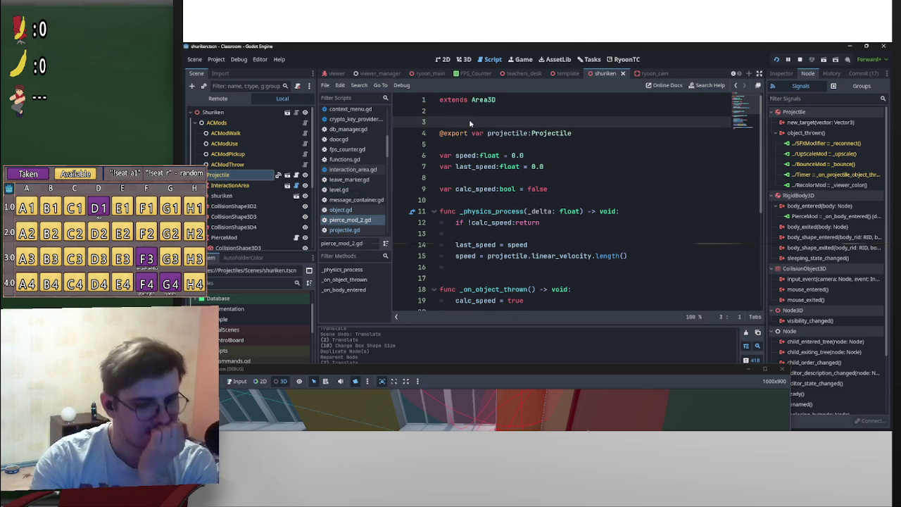
key(BackSpace)
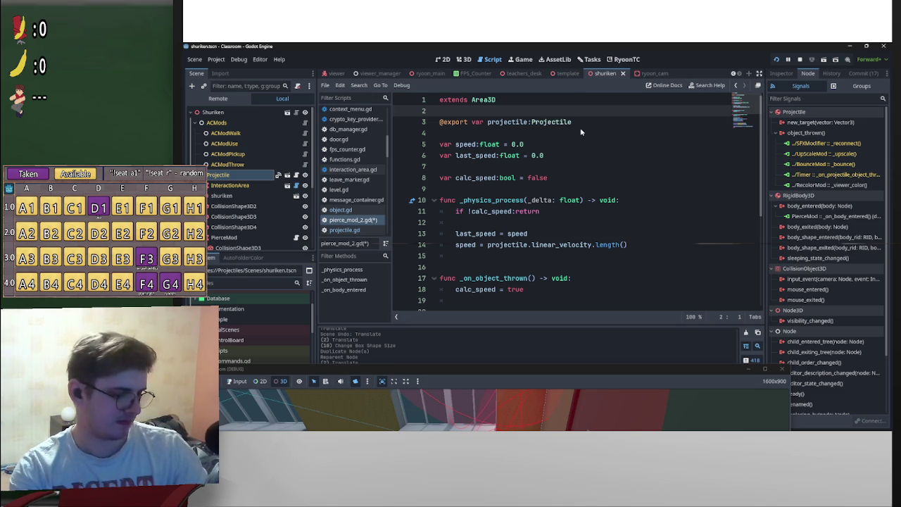
key(ctrl+s)
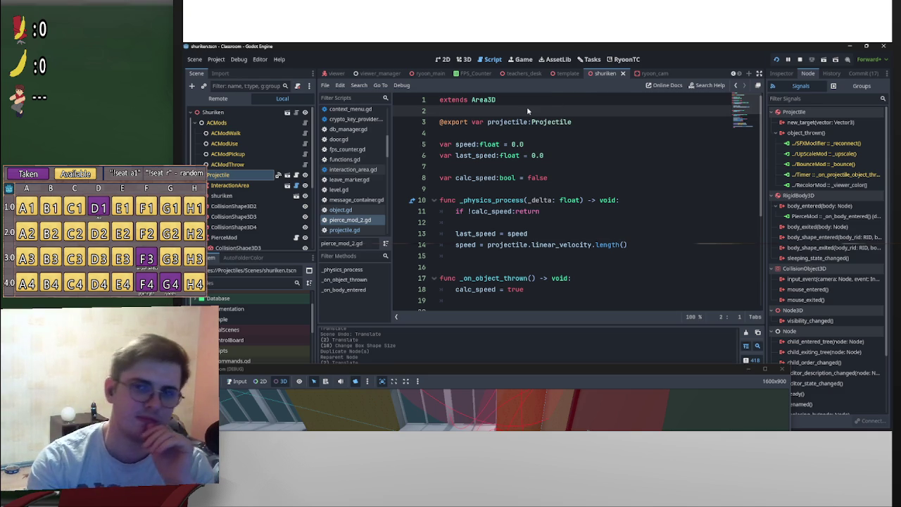
scroll(598, 192, down, 1)
scroll(598, 192, up, 1)
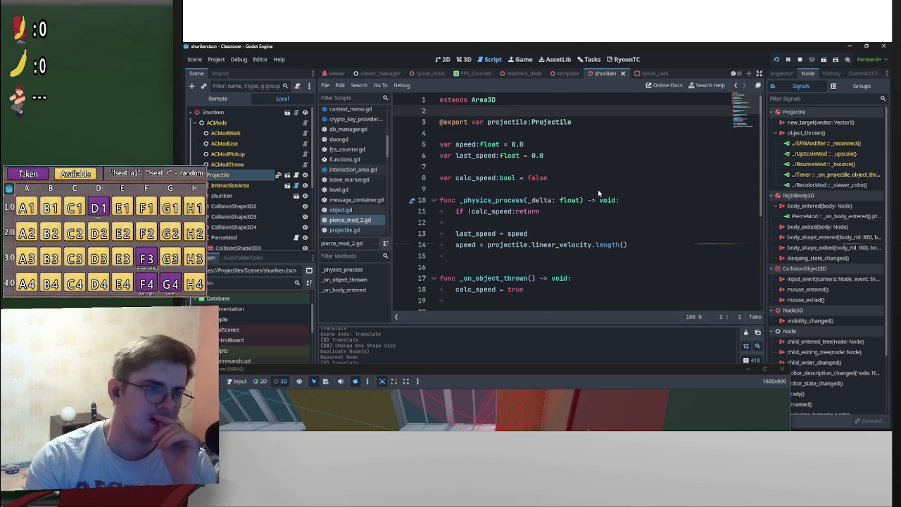
scroll(599, 193, down, 5)
click(600, 188)
scroll(601, 189, up, 3)
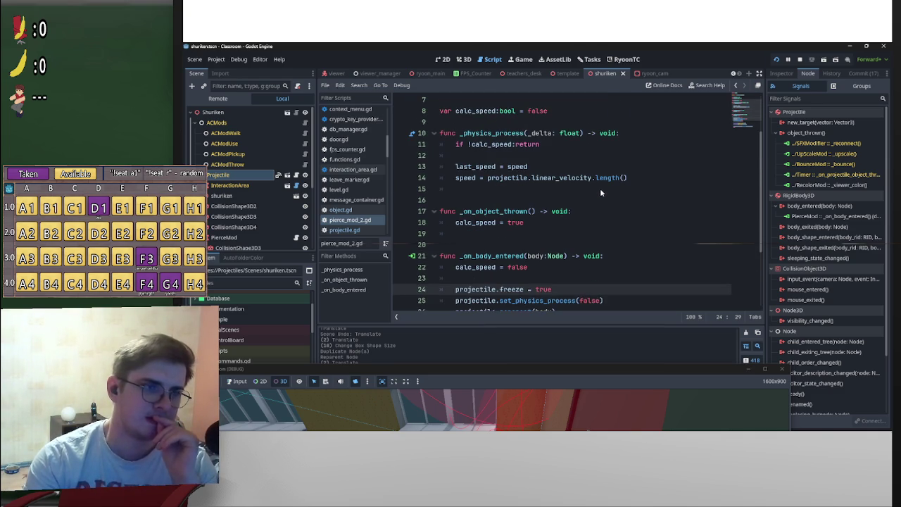
scroll(600, 188, down, 3)
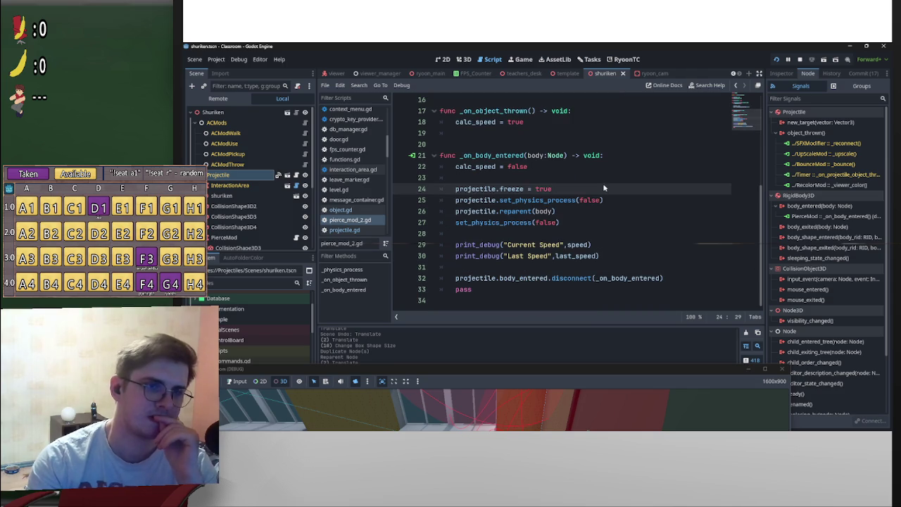
Return to the 3D view and select the shuriken mesh, zooming in on it
click(464, 59)
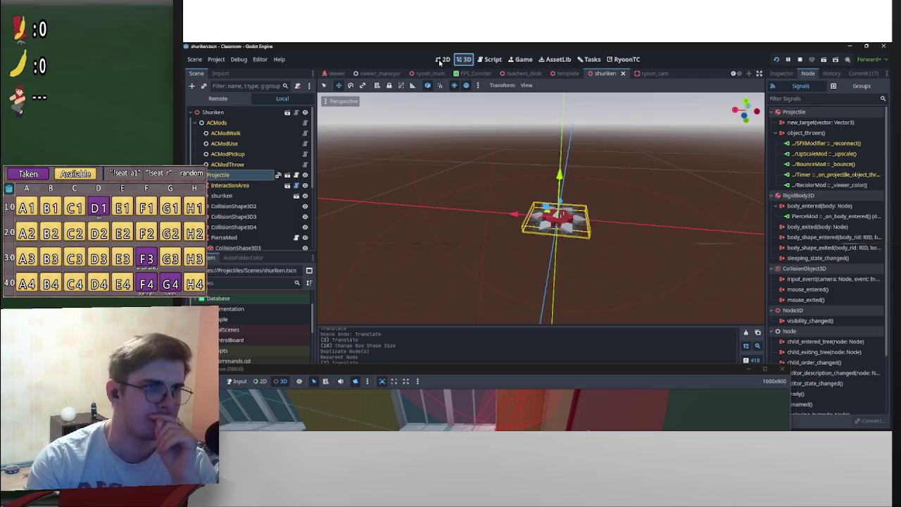
mouse_move(610, 229)
mouse_down()
mouse_move(640, 217)
mouse_move(589, 204)
mouse_up()
drag(461, 245, 571, 235)
click(222, 196)
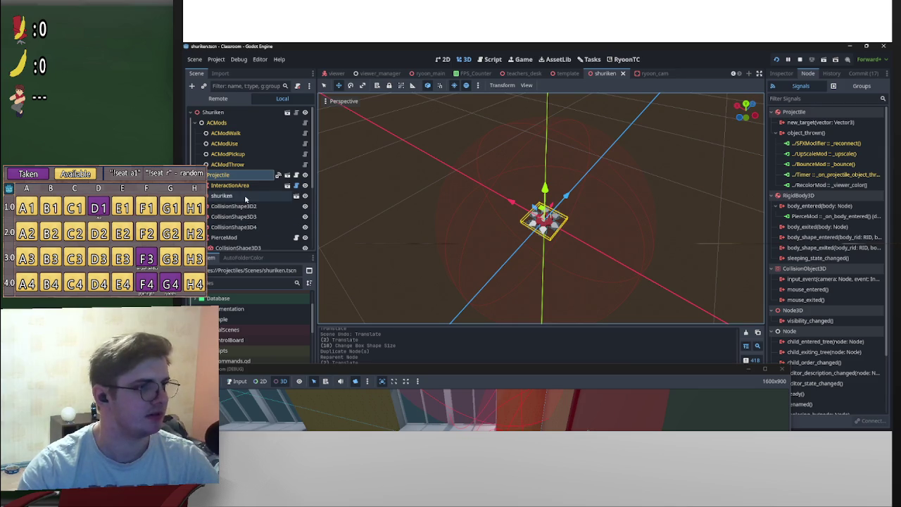
drag(451, 218, 406, 228)
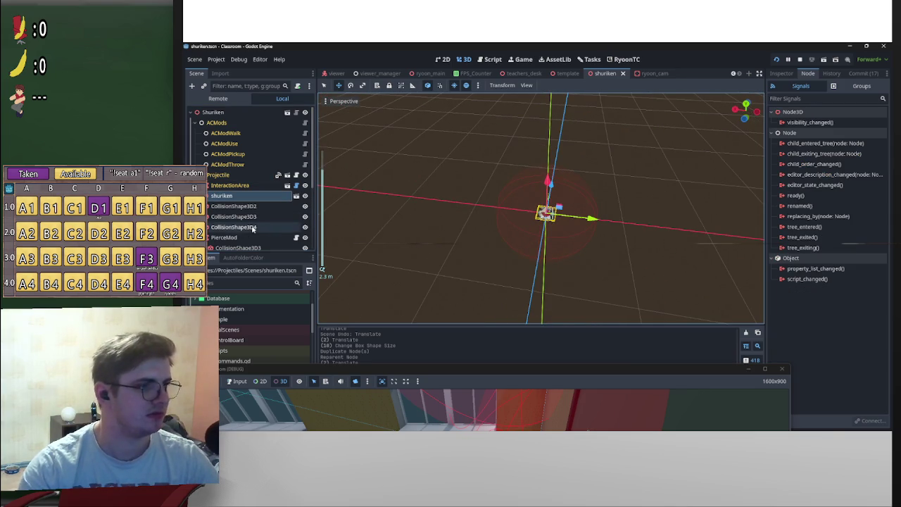
scroll(521, 221, up, 3)
drag(521, 221, 610, 238)
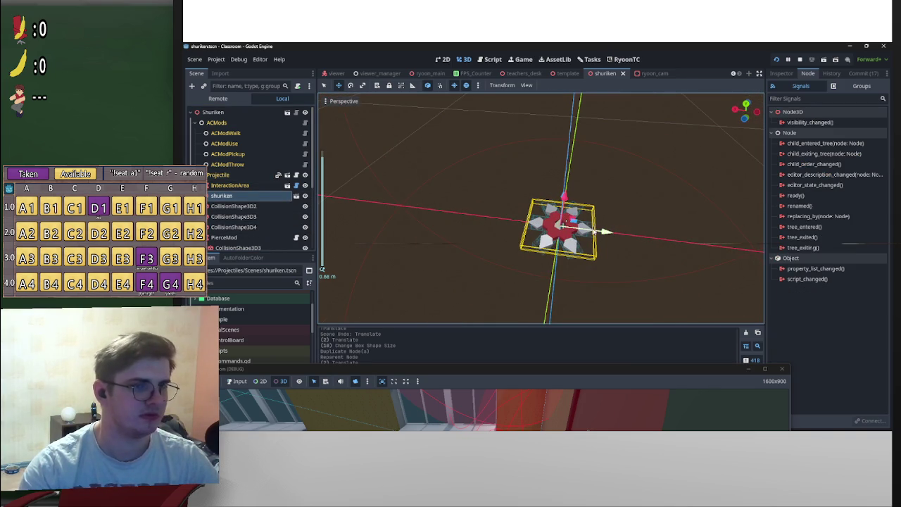
scroll(240, 199, down, 3)
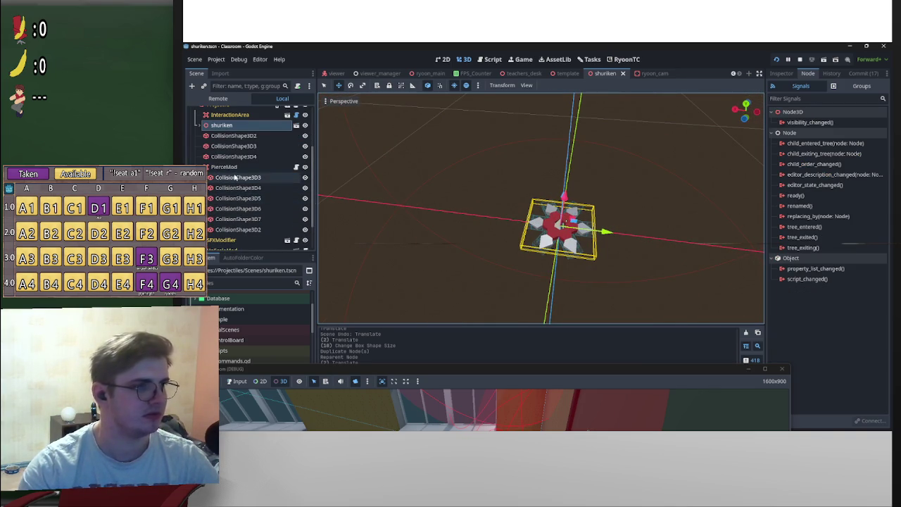
Select and delete the six extra CollisionShape3D nodes under PierceMod
click(241, 177)
shift+click(267, 230)
key(Delete)
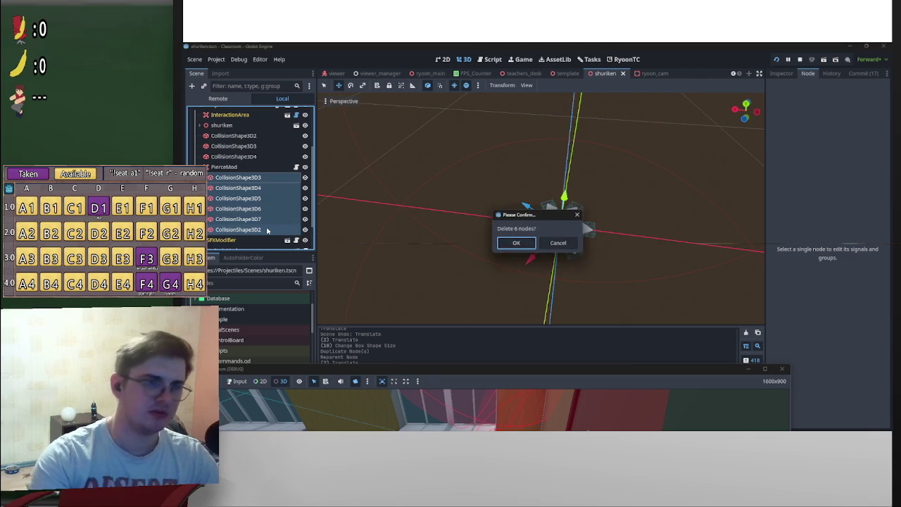
key(Return)
Change PierceMod's node type to plain Node
right_click(252, 192)
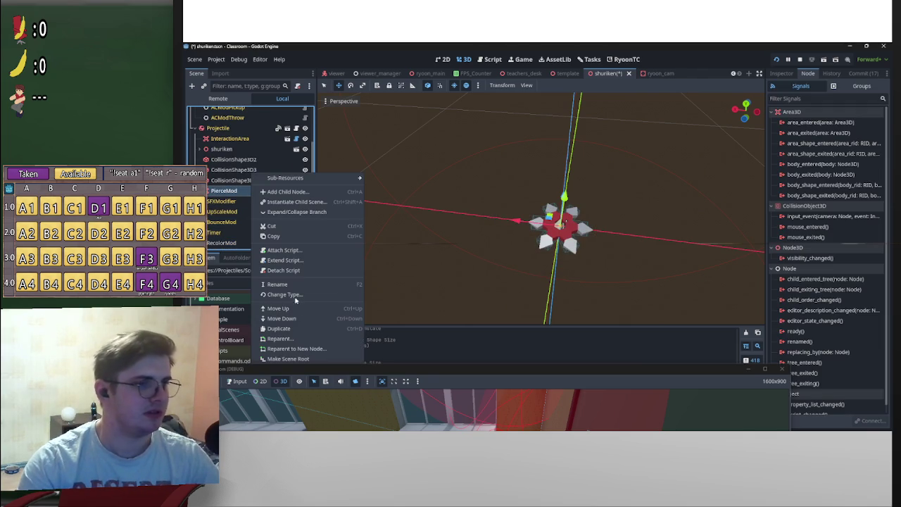
click(285, 294)
click(497, 155)
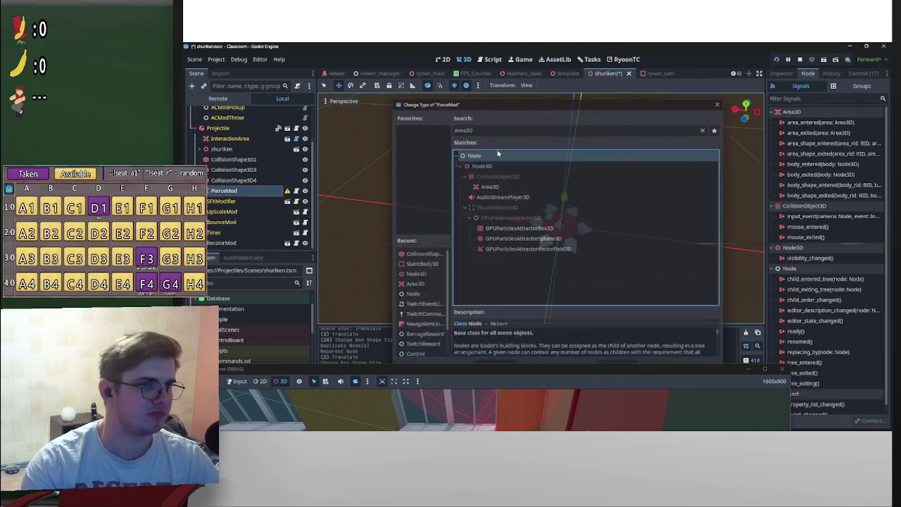
double_click(497, 154)
Make pierce_mod_2.gd extend Node instead of Area3D and save
click(305, 191)
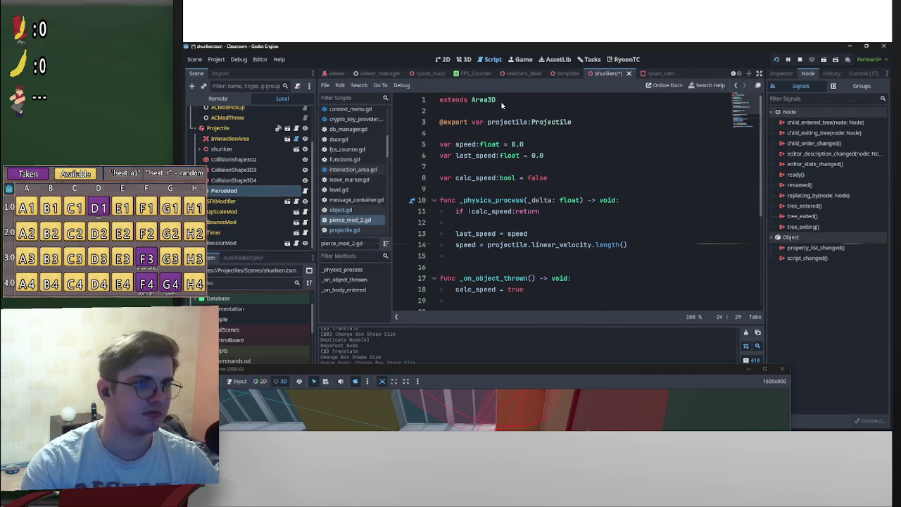
drag(497, 100, 472, 101)
text(No)
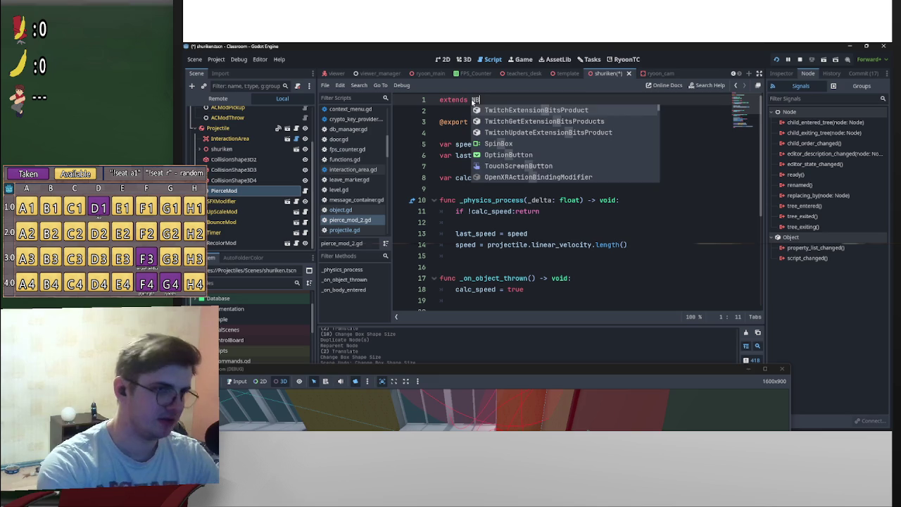
text(de)
click(467, 101)
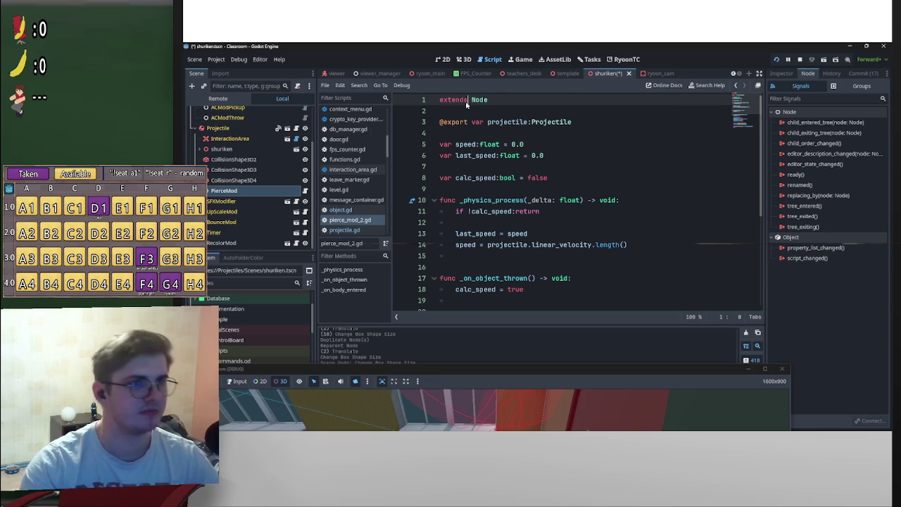
key(ctrl+s)
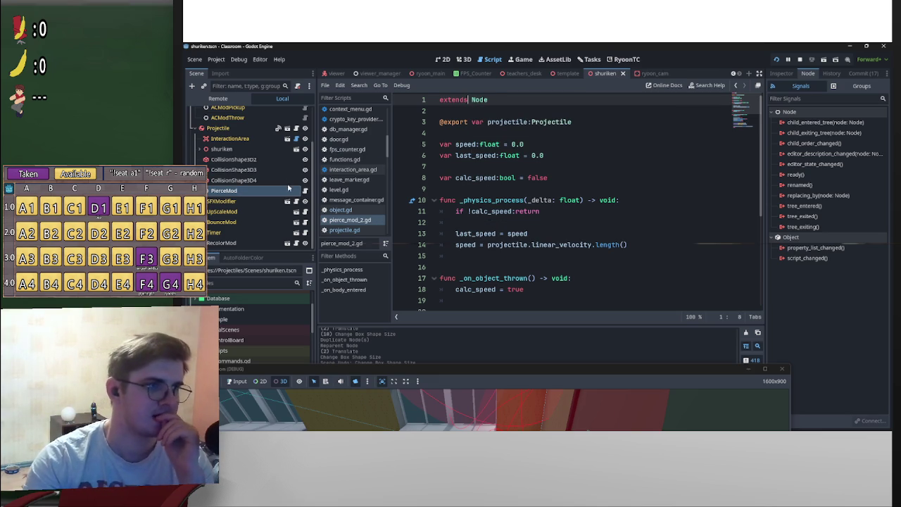
click(464, 61)
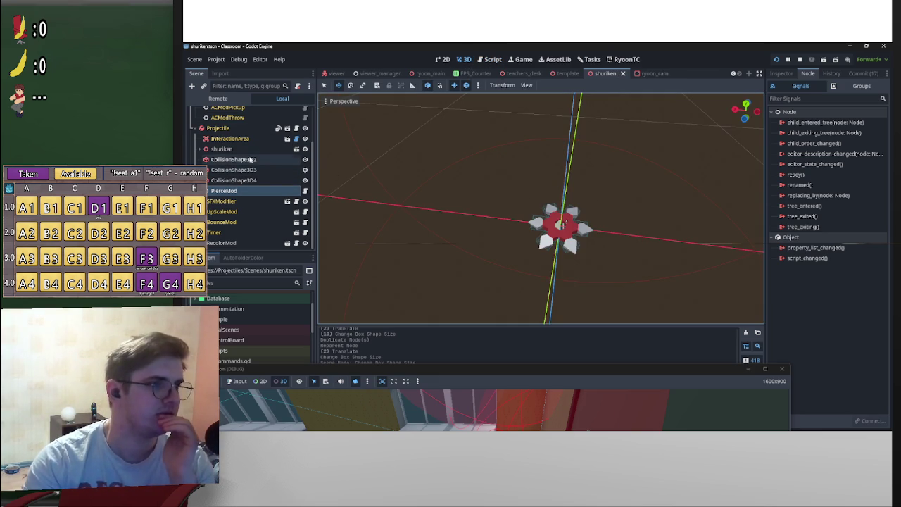
Set the shuriken node's Transform scale to 1.25 on x, y and z
click(242, 149)
click(781, 73)
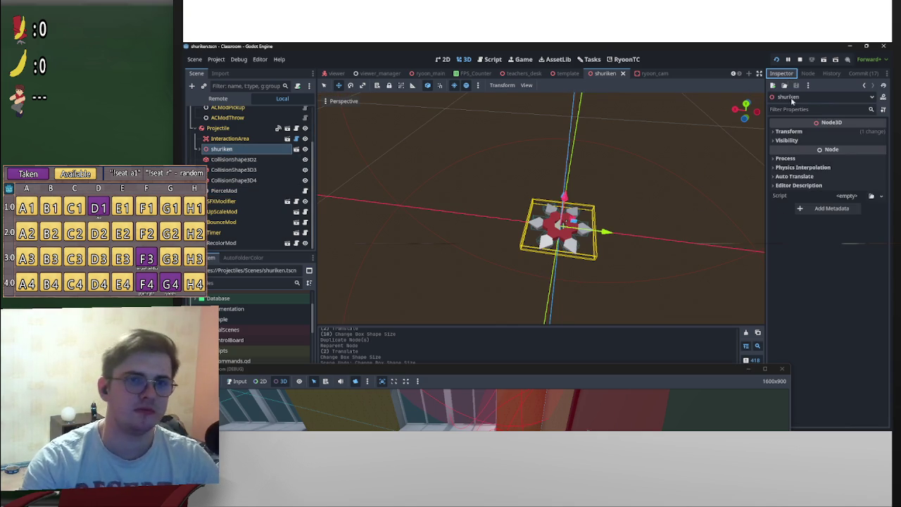
click(809, 132)
click(795, 199)
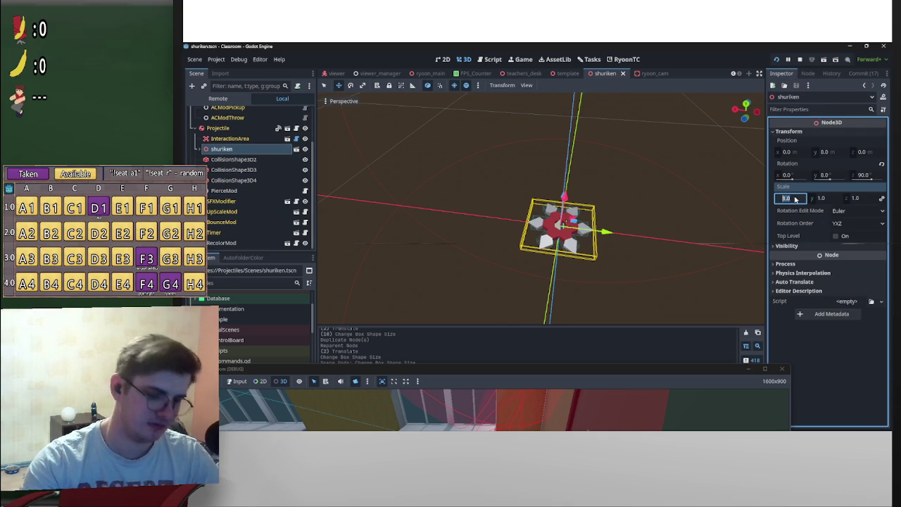
text(1)
key(Return)
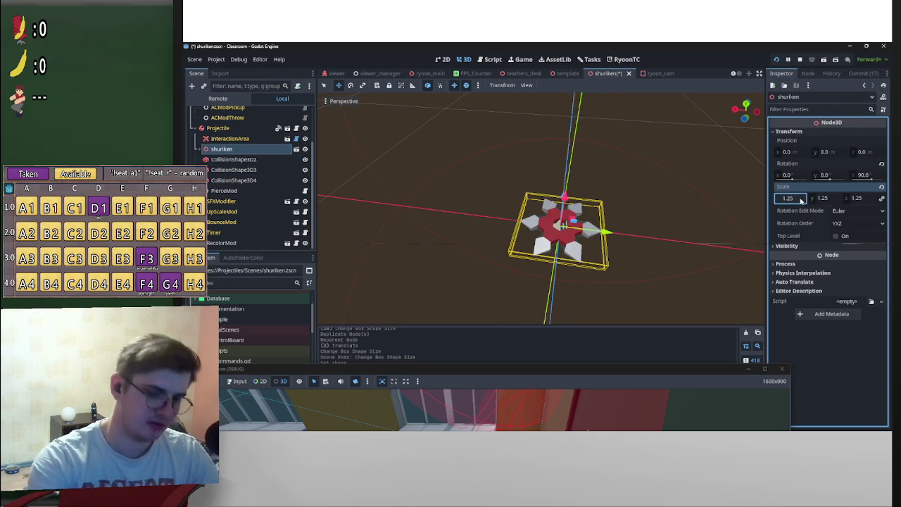
key(Return)
scroll(704, 215, down, 3)
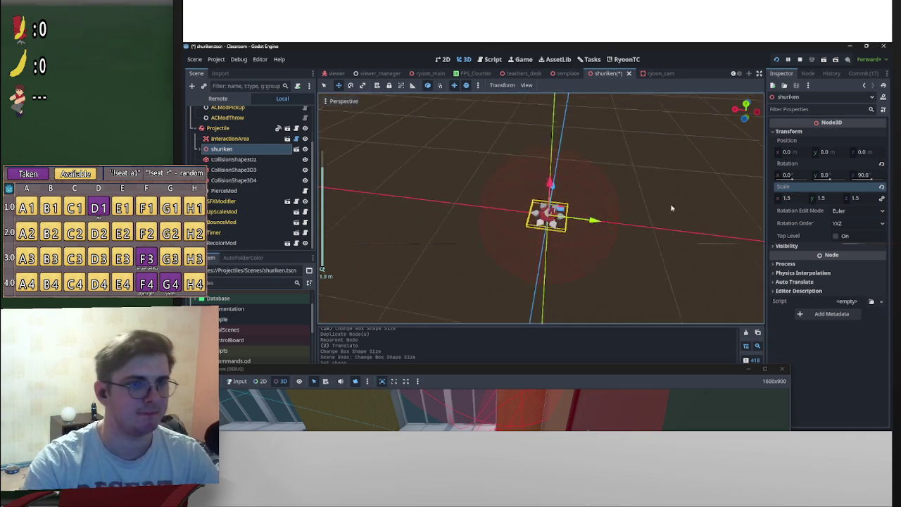
scroll(634, 223, up, 3)
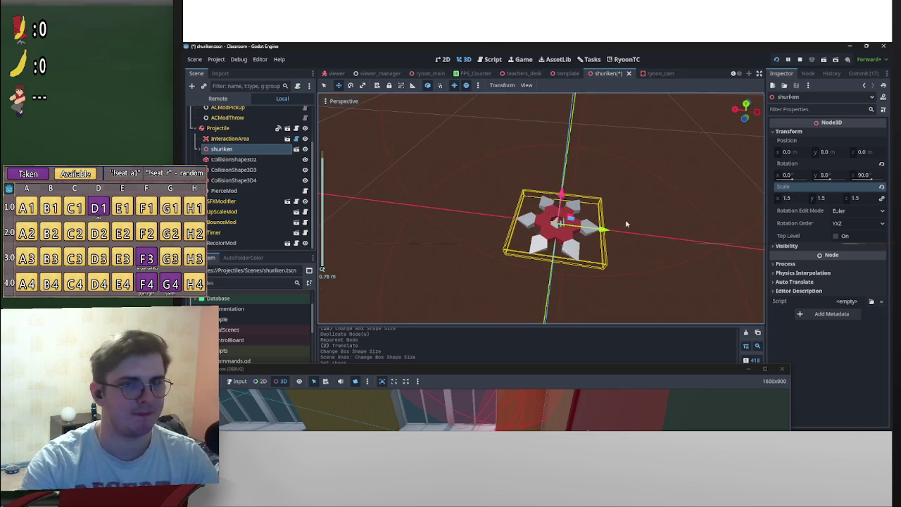
click(788, 197)
text(1.25)
key(Return)
scroll(640, 241, down, 2)
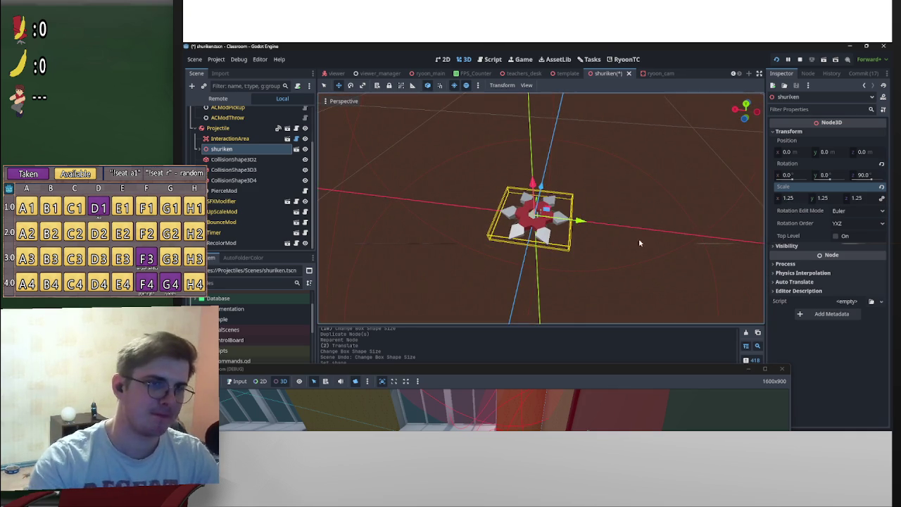
scroll(639, 241, up, 3)
click(745, 118)
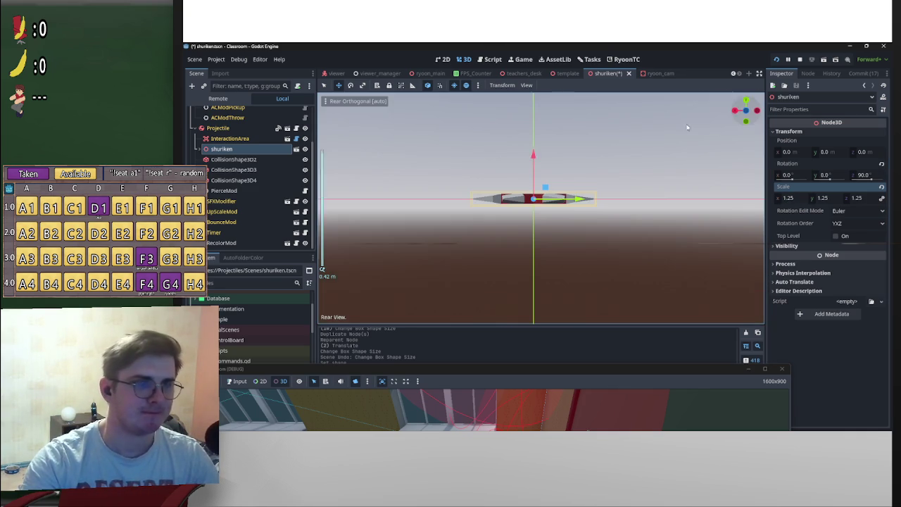
Widen the CollisionShape3D2 box left and right in the rear view to span the enlarged shuriken
click(233, 159)
scroll(526, 226, up, 5)
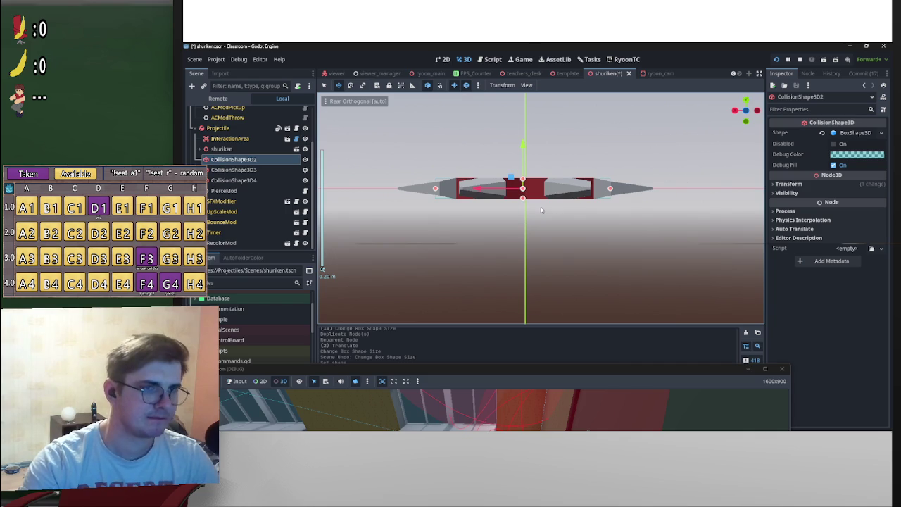
drag(610, 189, 637, 188)
drag(435, 189, 411, 191)
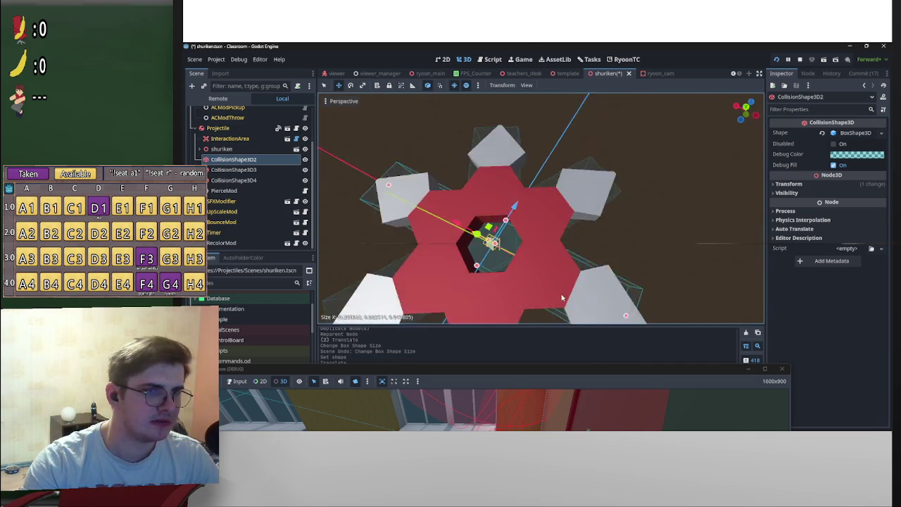
scroll(600, 257, down, 4)
From the top view, adjust the collision box's depth and left edge to fit the star's blades
mouse_move(599, 271)
mouse_down()
mouse_move(579, 195)
mouse_move(620, 185)
mouse_move(629, 192)
mouse_move(648, 179)
mouse_move(623, 209)
mouse_move(597, 283)
mouse_move(645, 262)
mouse_move(617, 272)
mouse_move(628, 283)
mouse_up()
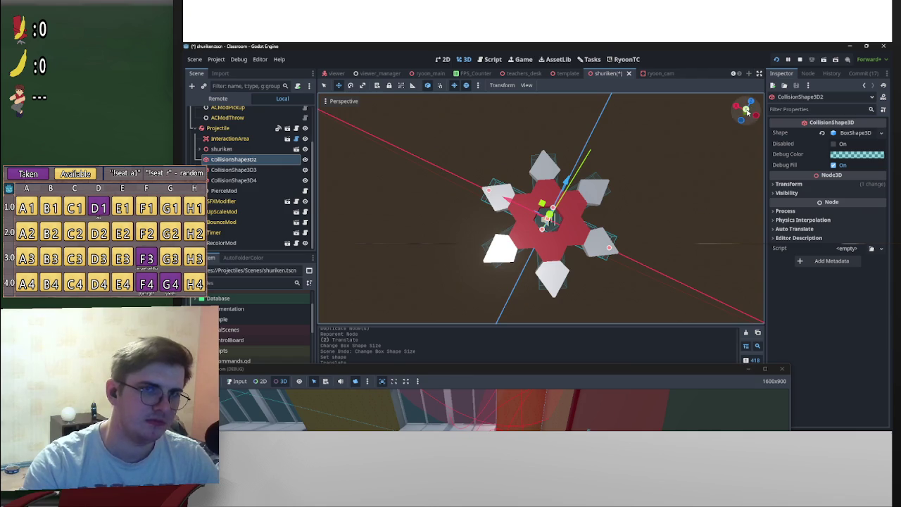
click(746, 109)
scroll(542, 211, up, 3)
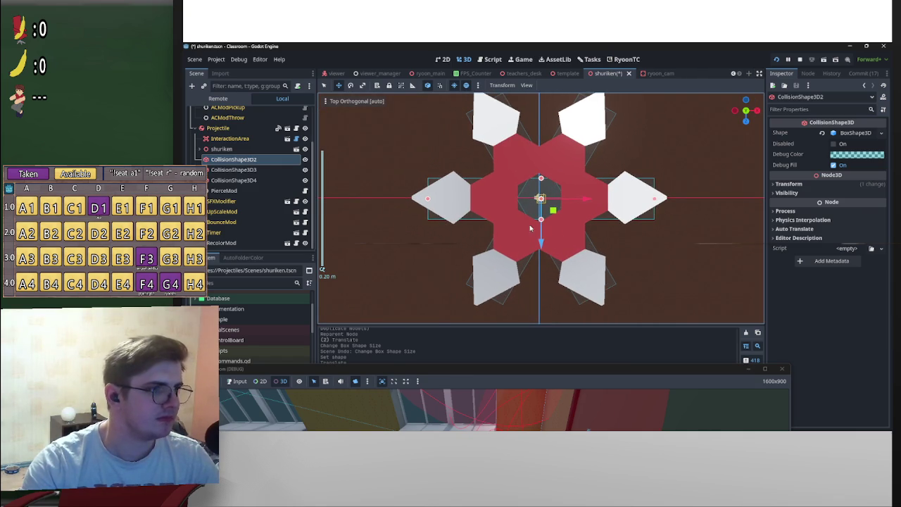
drag(549, 226, 543, 171)
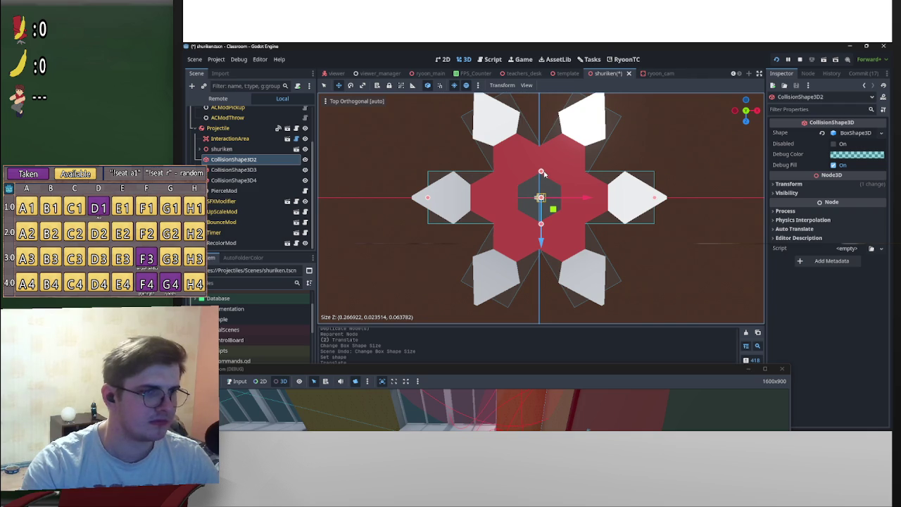
drag(428, 198, 422, 199)
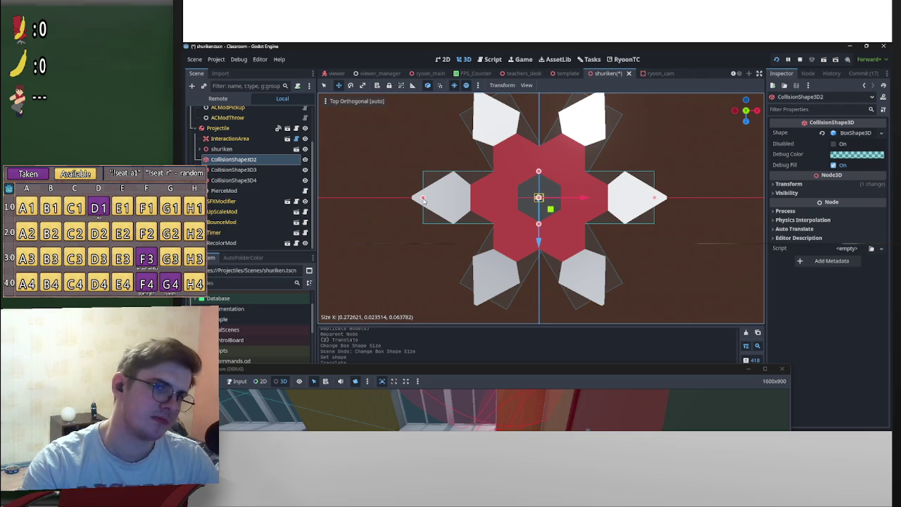
scroll(690, 190, down, 3)
click(681, 183)
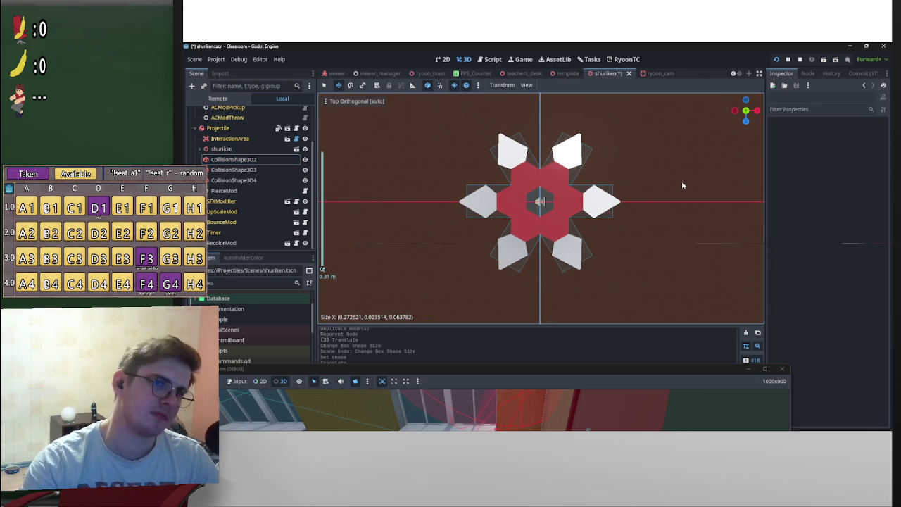
Check the roughly 0.27 × 0.024 × 0.064 box from oblique and side angles, then save the scene
mouse_move(675, 251)
mouse_down()
mouse_move(568, 164)
mouse_move(541, 128)
mouse_move(464, 237)
mouse_up()
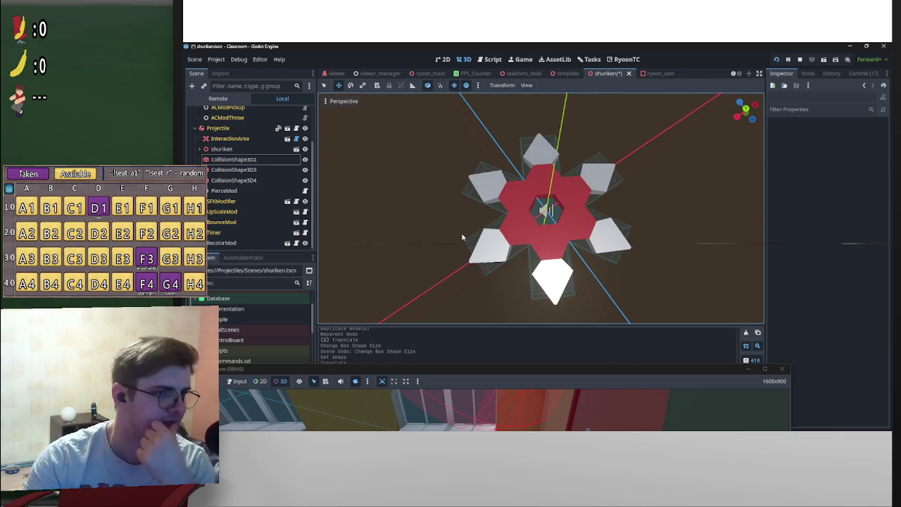
drag(688, 185, 658, 189)
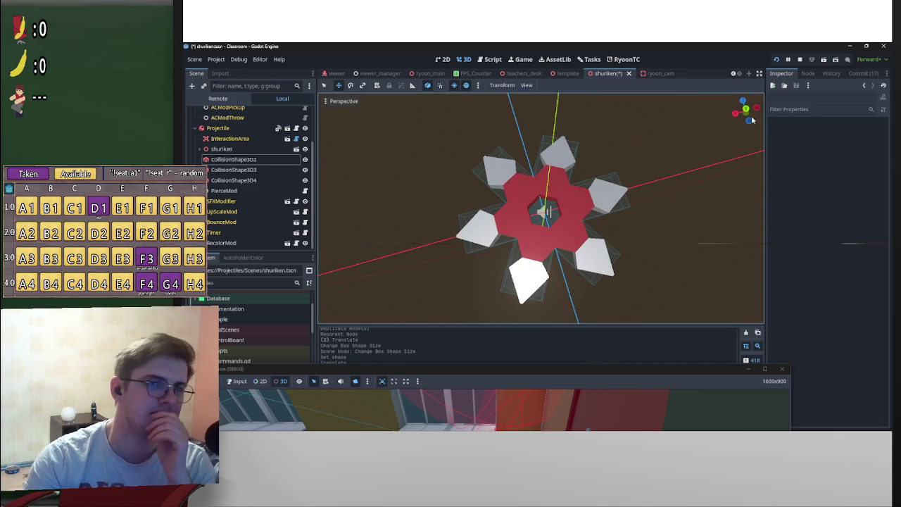
scroll(659, 189, down, 1)
scroll(662, 169, down, 3)
drag(666, 154, 649, 94)
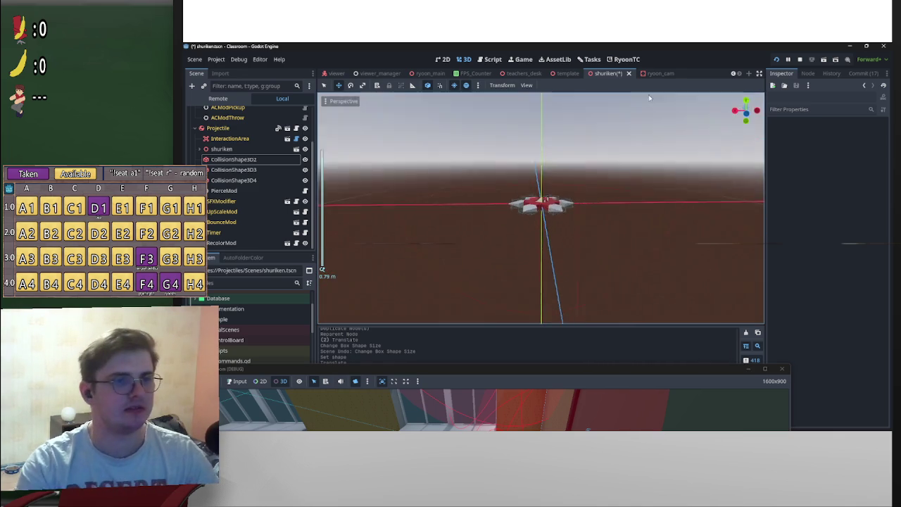
key(ctrl+s)
scroll(686, 158, up, 6)
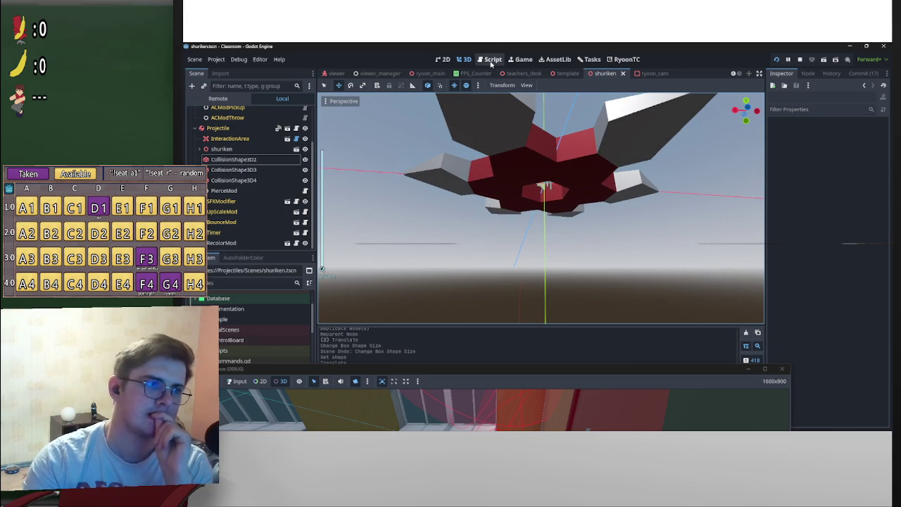
scroll(266, 174, up, 3)
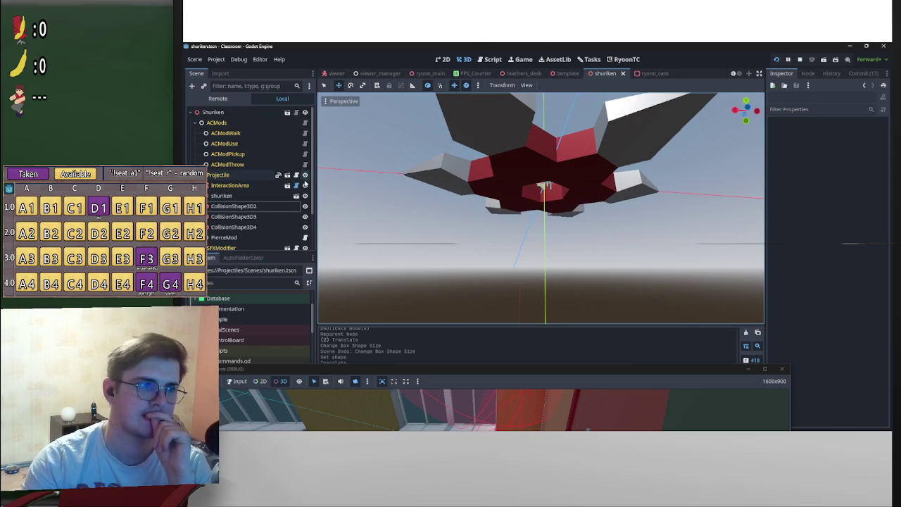
Open the Projectile script, then PierceMod's pierce_mod_2.gd in the script editor
click(295, 176)
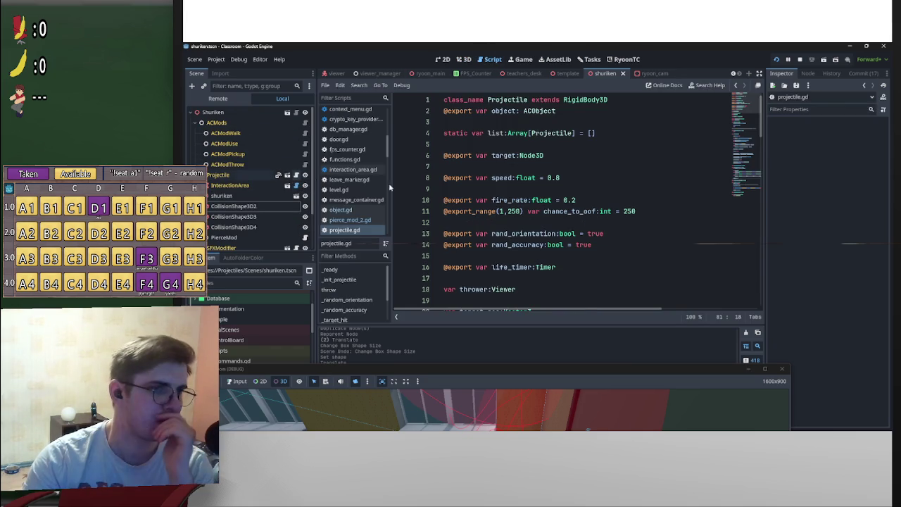
scroll(577, 231, down, 5)
scroll(578, 232, down, 1)
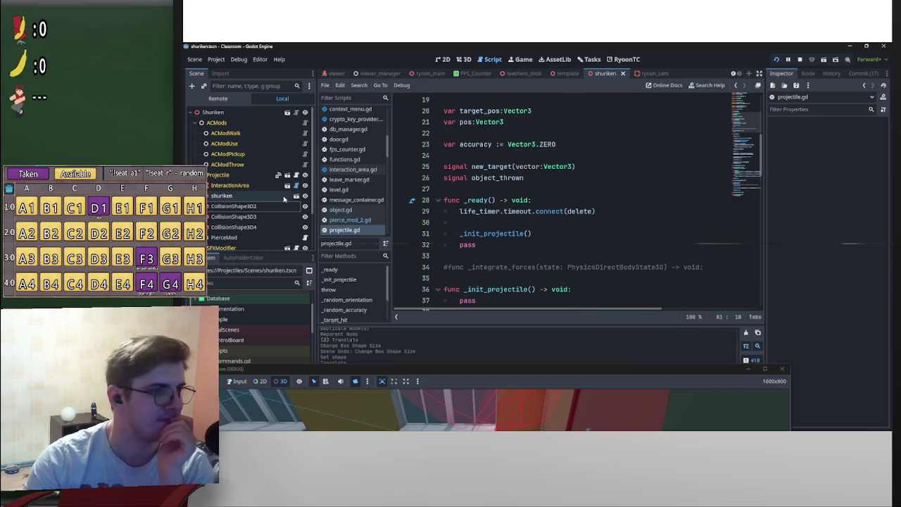
click(304, 237)
scroll(250, 200, down, 2)
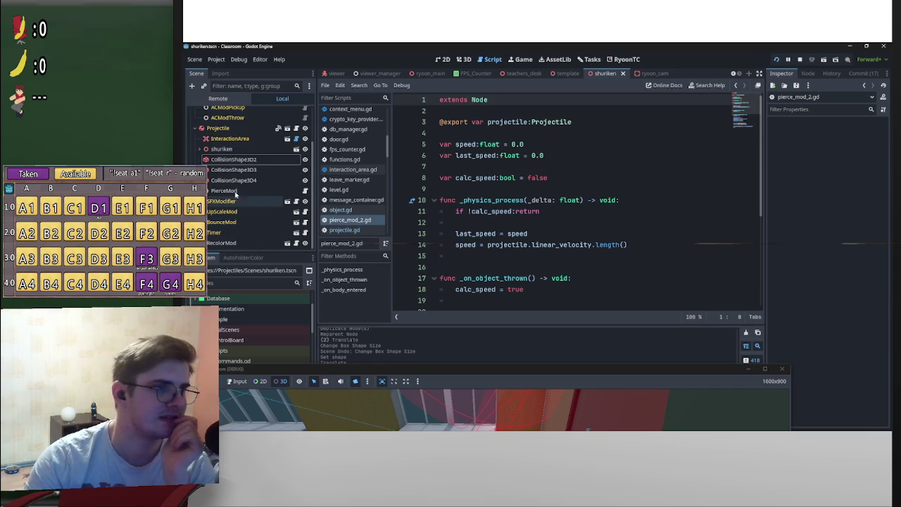
Move PierceMod in the Scene dock so it sits between Timer and RecolorMod
mouse_move(234, 191)
mouse_down()
mouse_move(235, 238)
mouse_move(240, 210)
mouse_move(271, 222)
mouse_move(255, 249)
mouse_move(255, 239)
mouse_up()
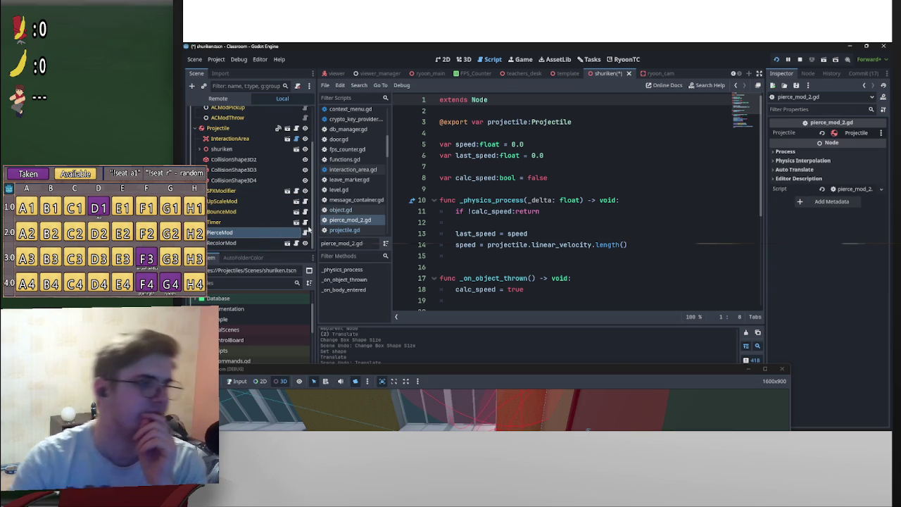
scroll(566, 194, down, 1)
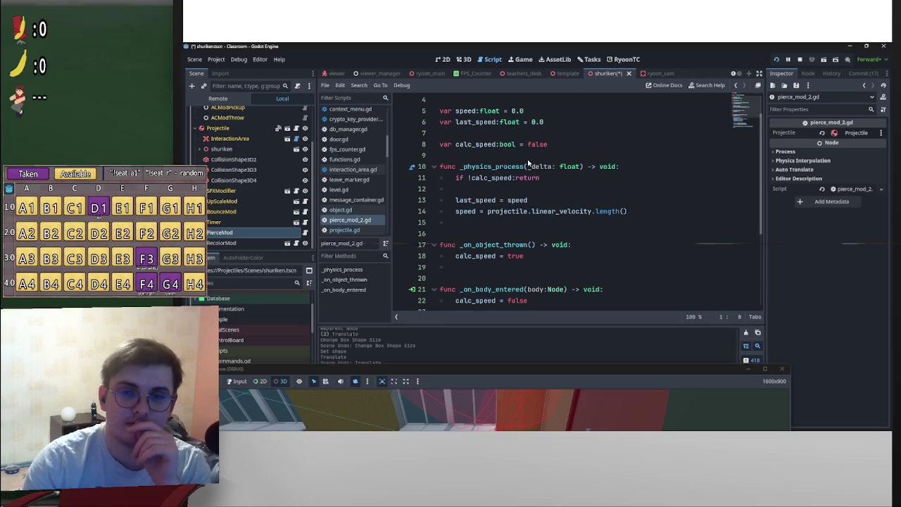
scroll(528, 165, down, 3)
scroll(537, 173, up, 2)
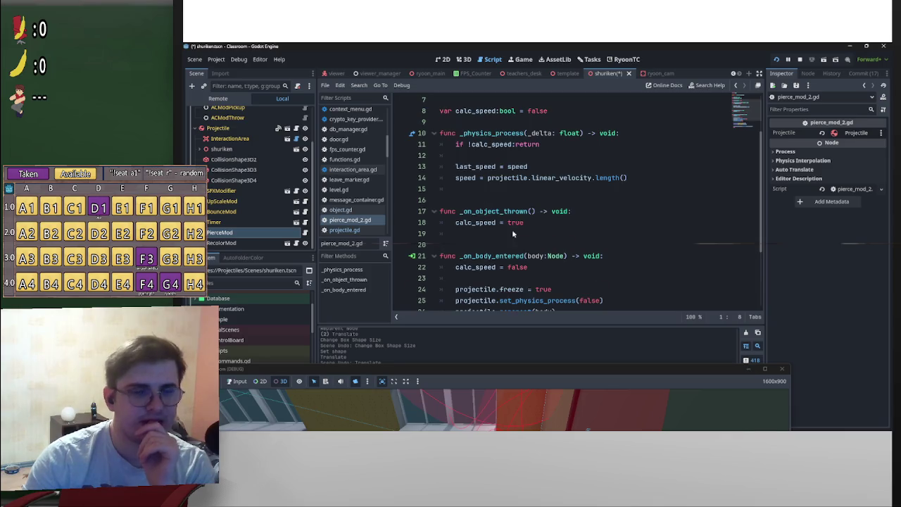
scroll(514, 232, up, 2)
scroll(546, 212, down, 5)
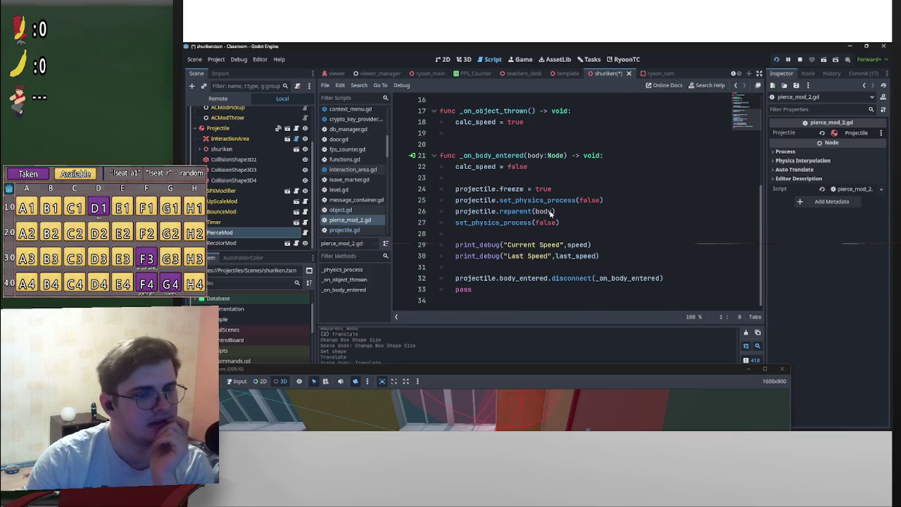
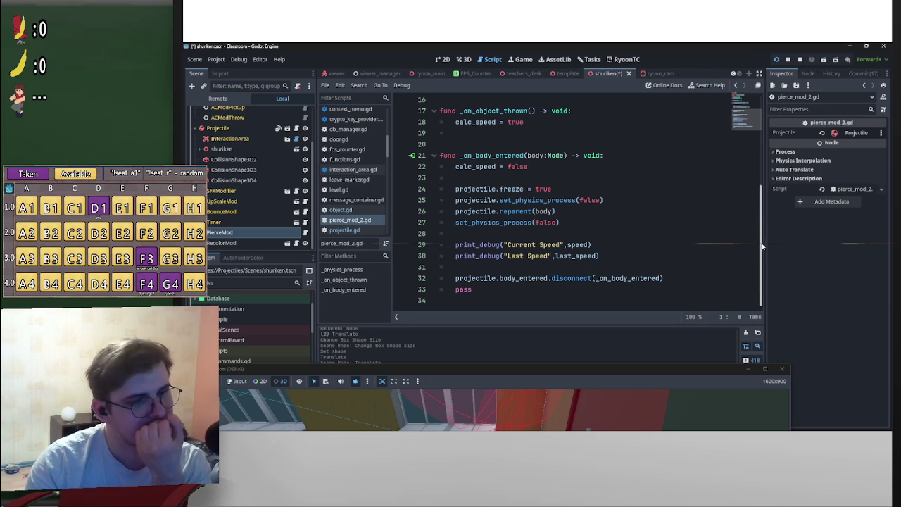
Scroll up through pierce_mod_2.gd to review its code
scroll(655, 232, up, 3)
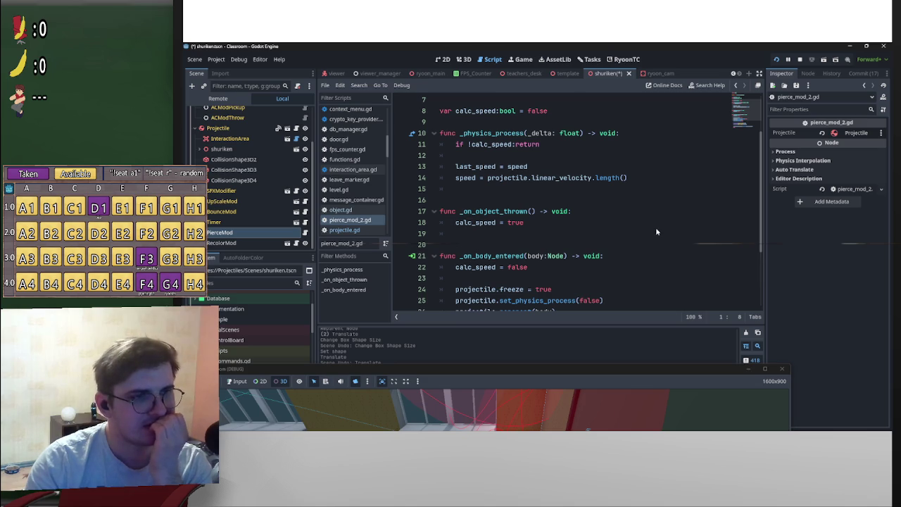
scroll(648, 231, up, 2)
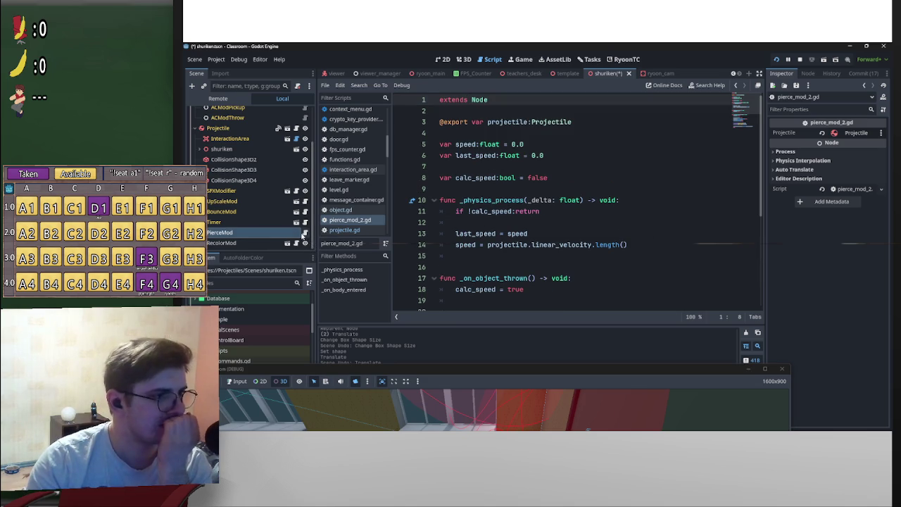
scroll(302, 234, up, 2)
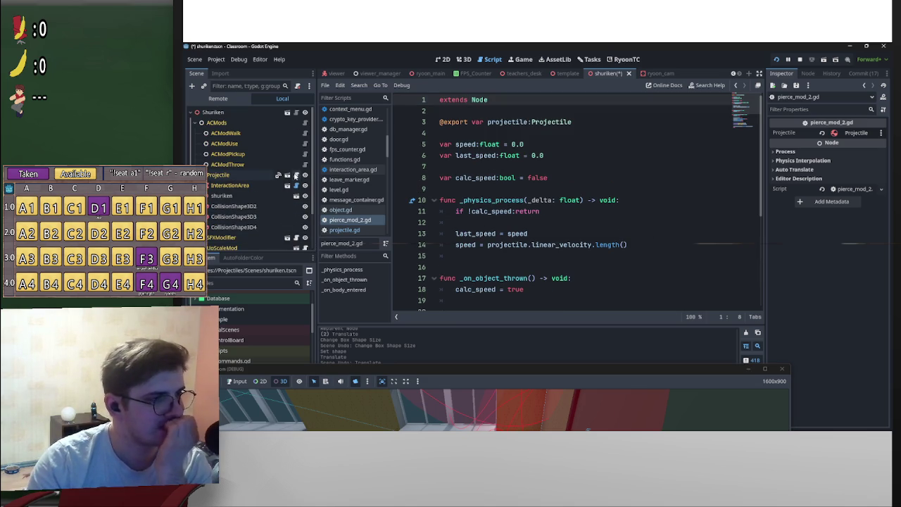
Open projectile.gd and uncomment the _integrate_forces function header, adding a blank line below it
click(294, 177)
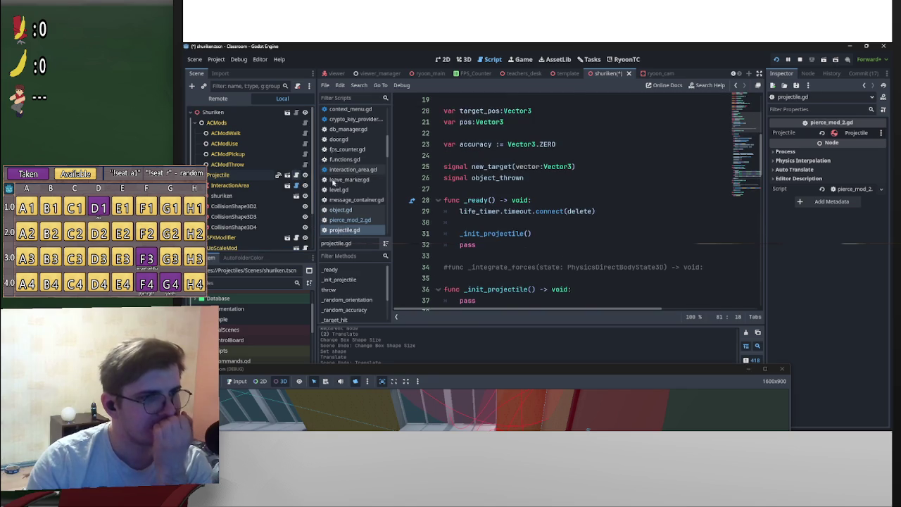
scroll(492, 211, up, 3)
scroll(493, 226, down, 3)
click(447, 239)
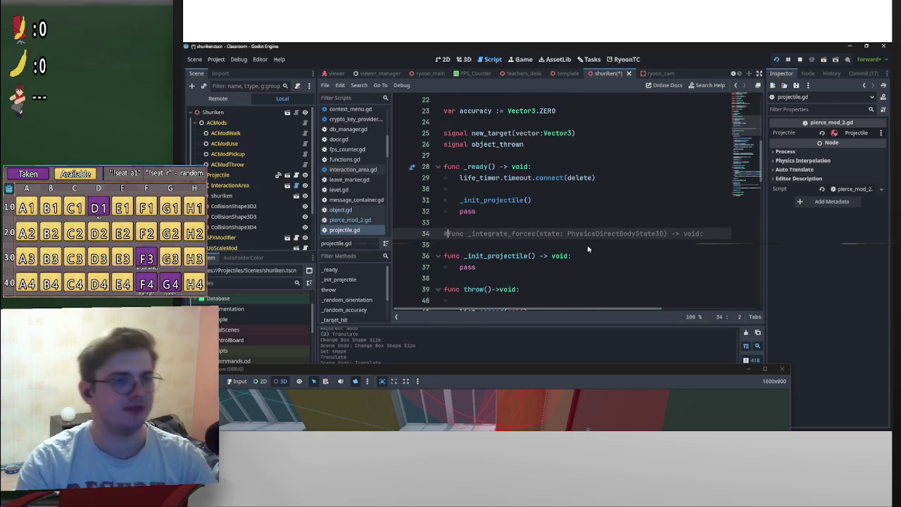
key(BackSpace)
click(679, 246)
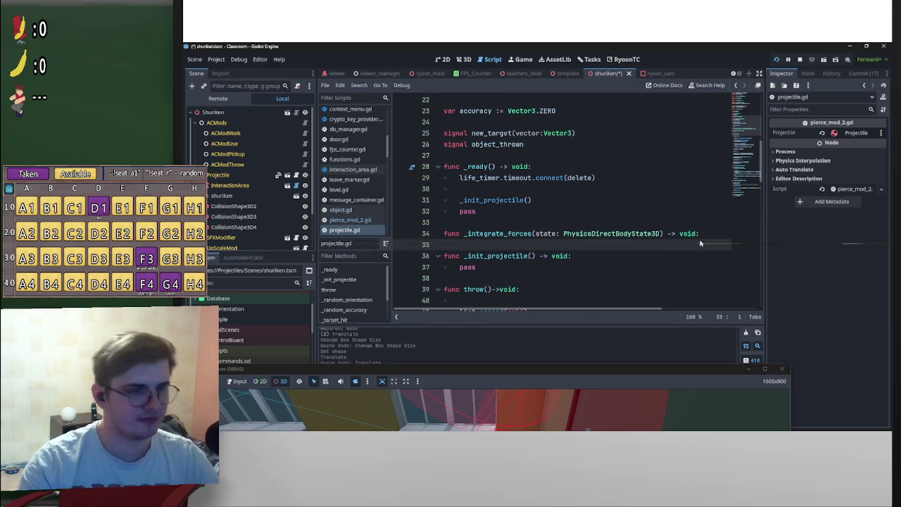
key(Return)
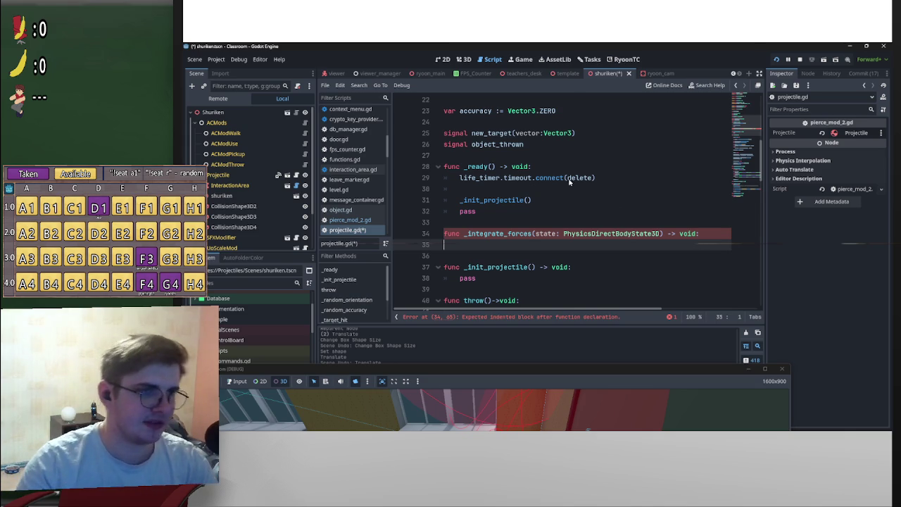
Declare 'signal integrate_forces(state: PhysicsDirectBodyState3D)' below the other signals, fixing the 'singal' typo
click(544, 162)
key(Return)
key(Up)
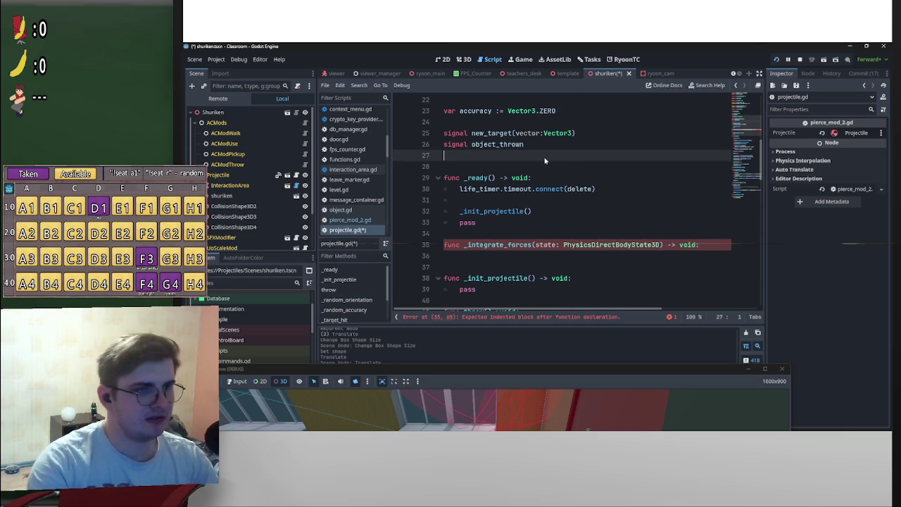
text(sing)
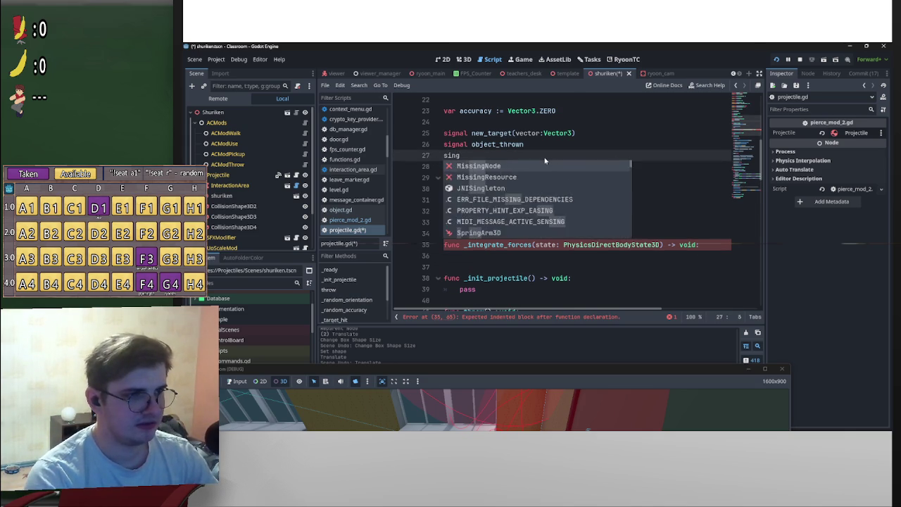
text(al _i)
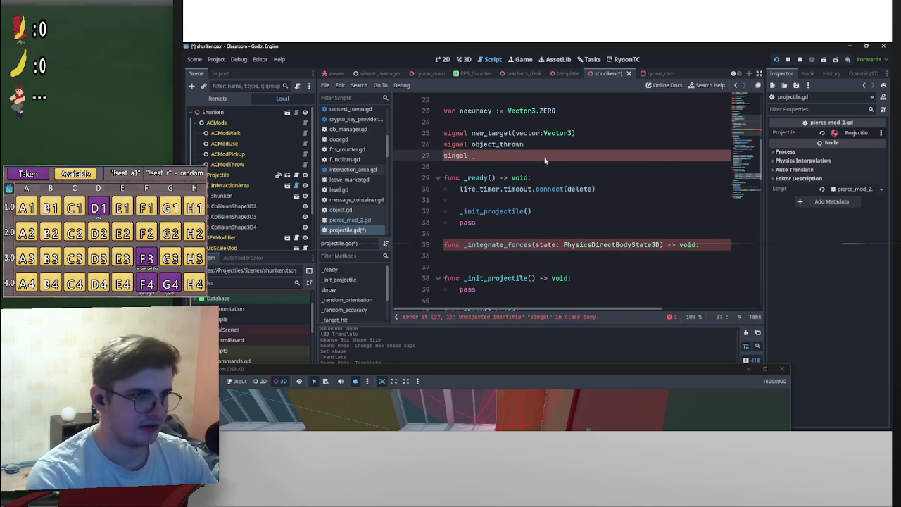
key(BackSpace)
text(int)
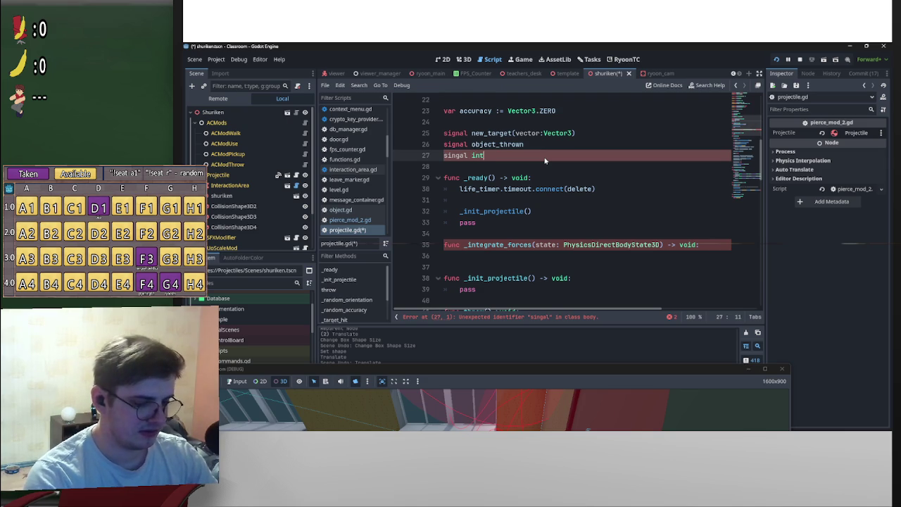
text(egrate_forces)
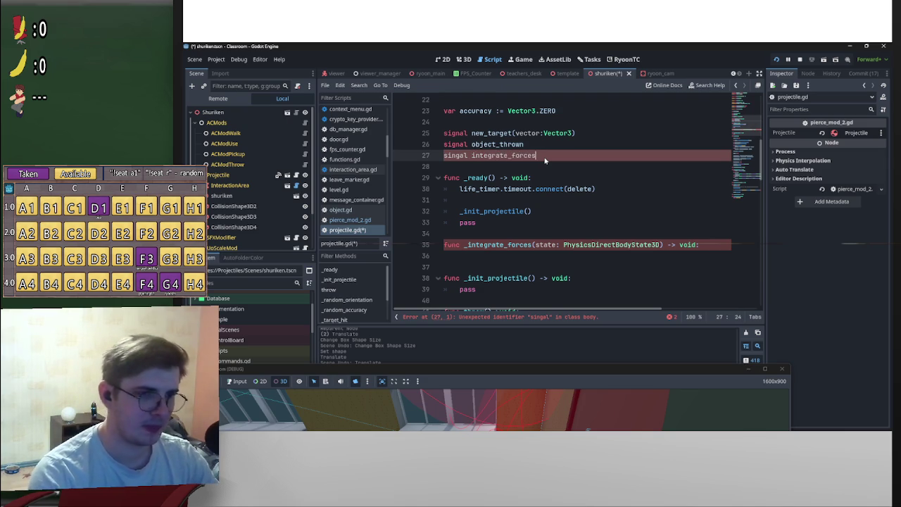
mouse_move(533, 245)
mouse_down()
mouse_move(664, 245)
mouse_move(652, 162)
mouse_up()
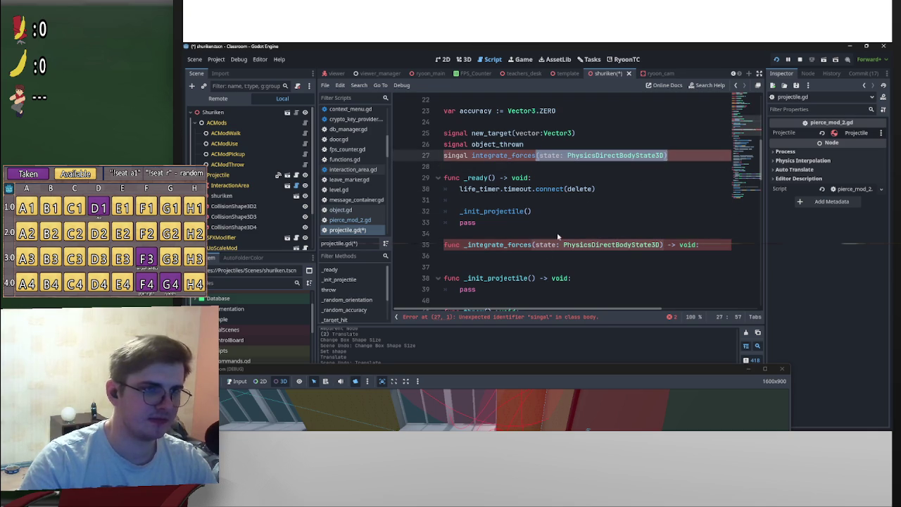
click(505, 157)
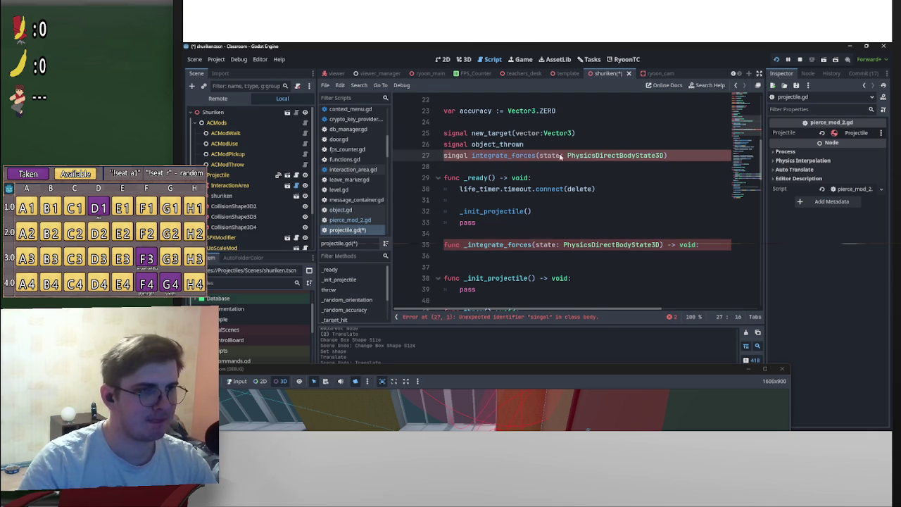
drag(468, 158, 456, 158)
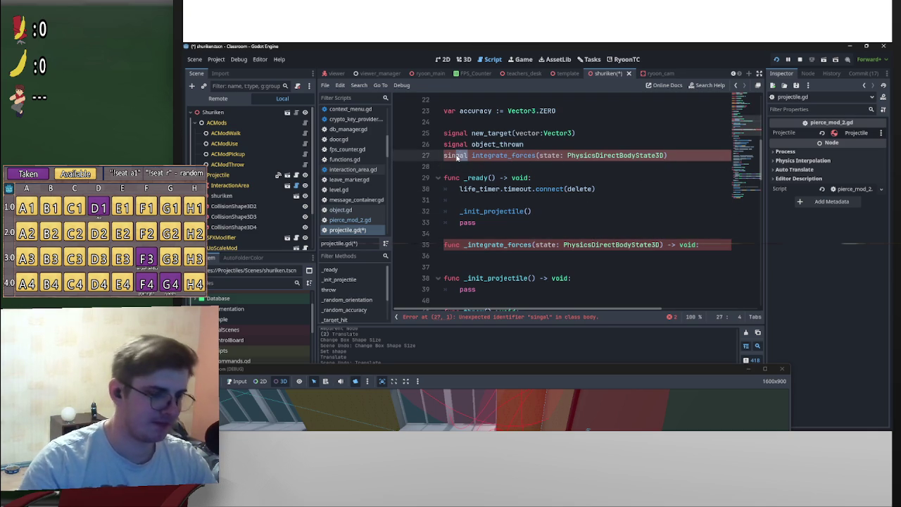
text(gnal)
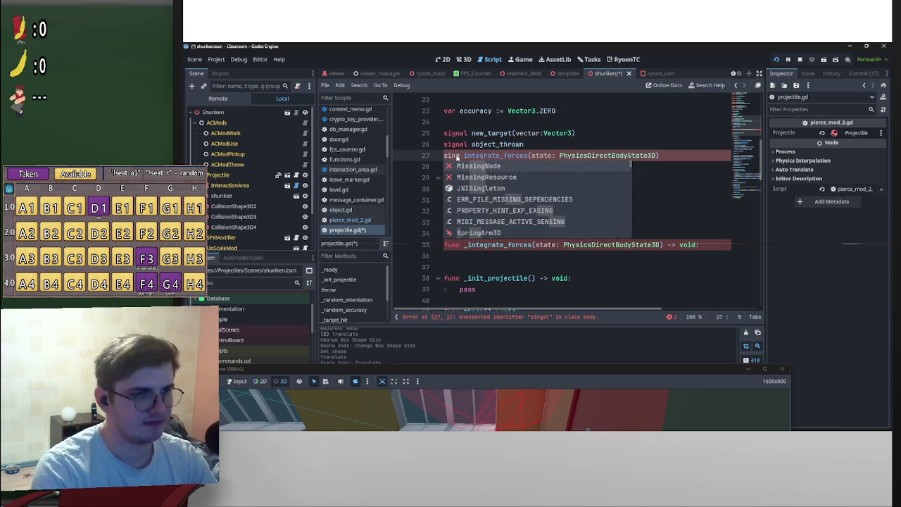
click(456, 158)
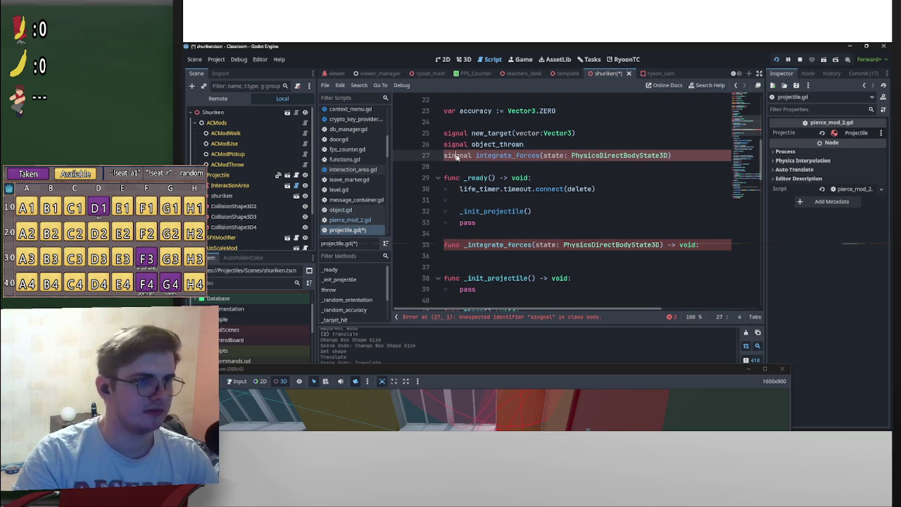
key(BackSpace)
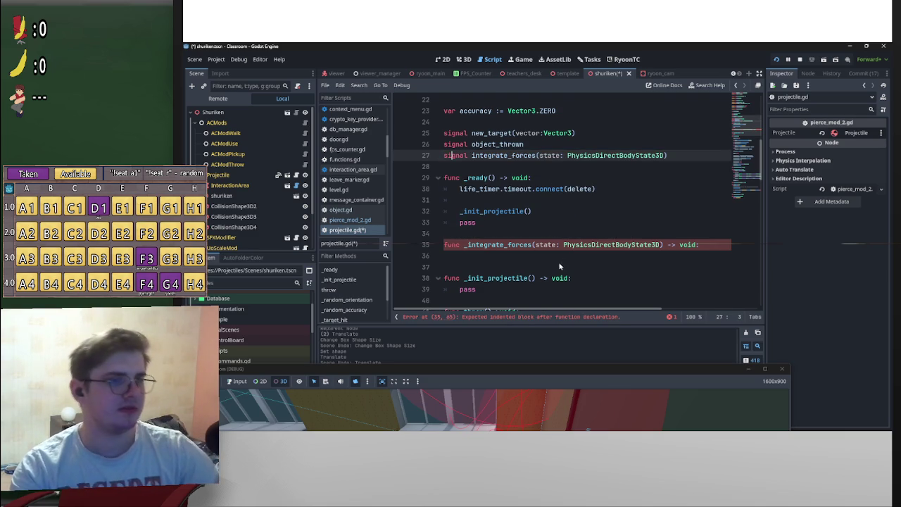
Make _integrate_forces call integrate_forces.emit(state) on its header line
click(712, 246)
text(ret)
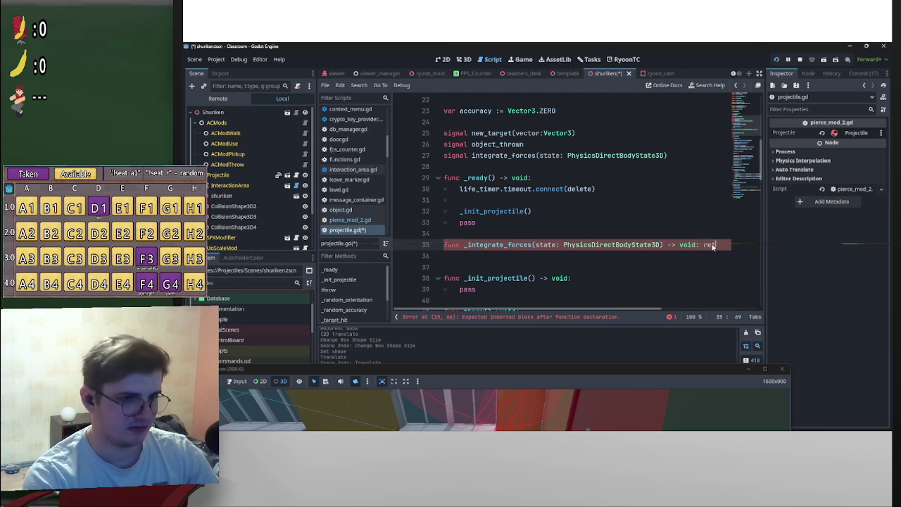
text(urn)
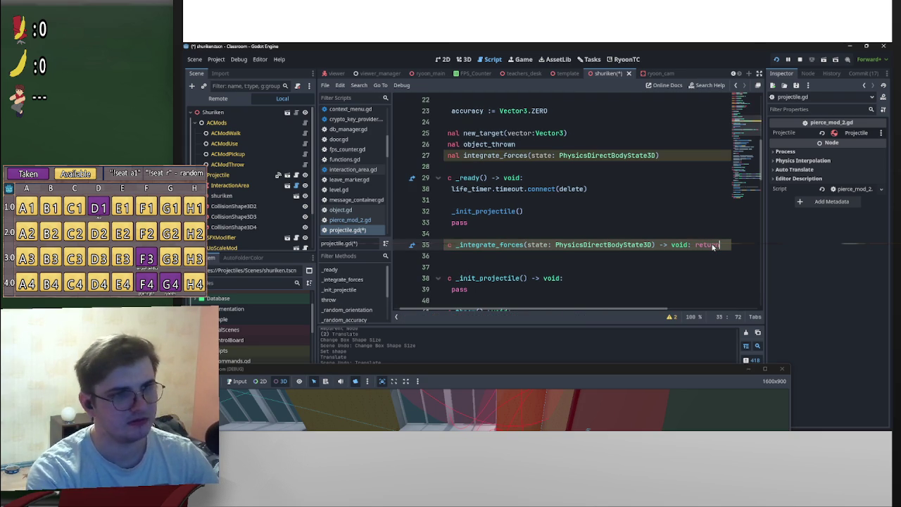
key(ctrl+BackSpace)
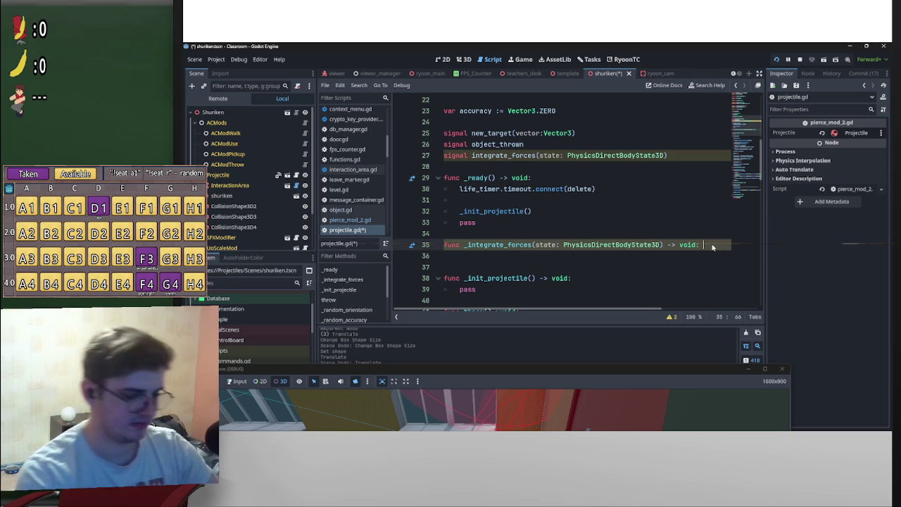
text(in)
key(Return)
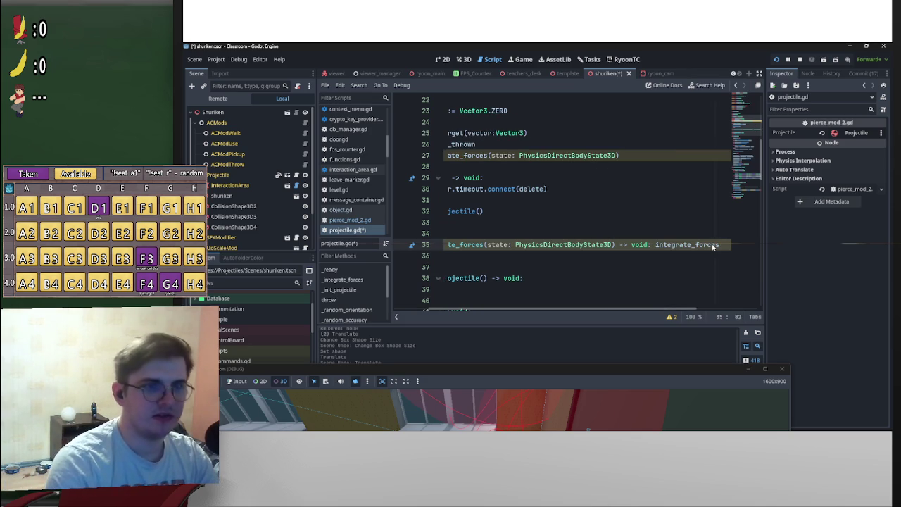
text(.emit()
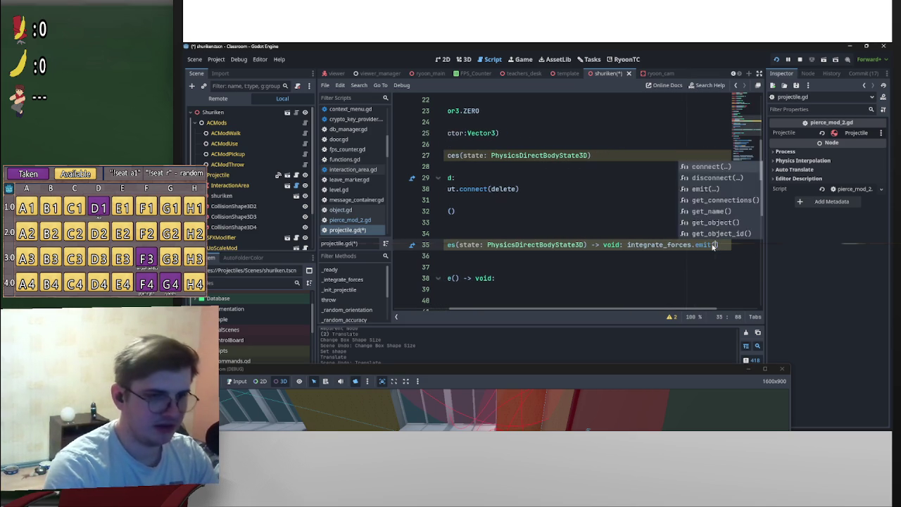
key(Return)
text(state)
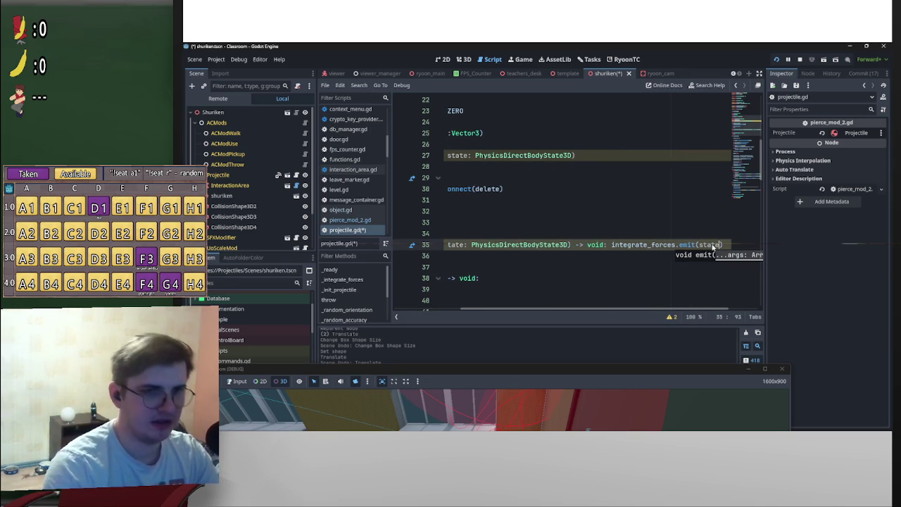
drag(709, 307, 642, 307)
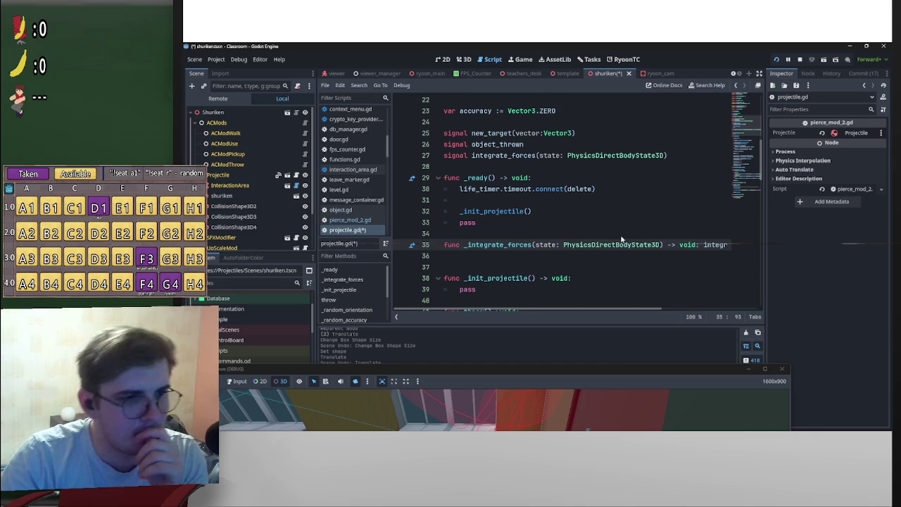
Remove the extra empty line below _integrate_forces and save projectile.gd
click(512, 268)
key(BackSpace)
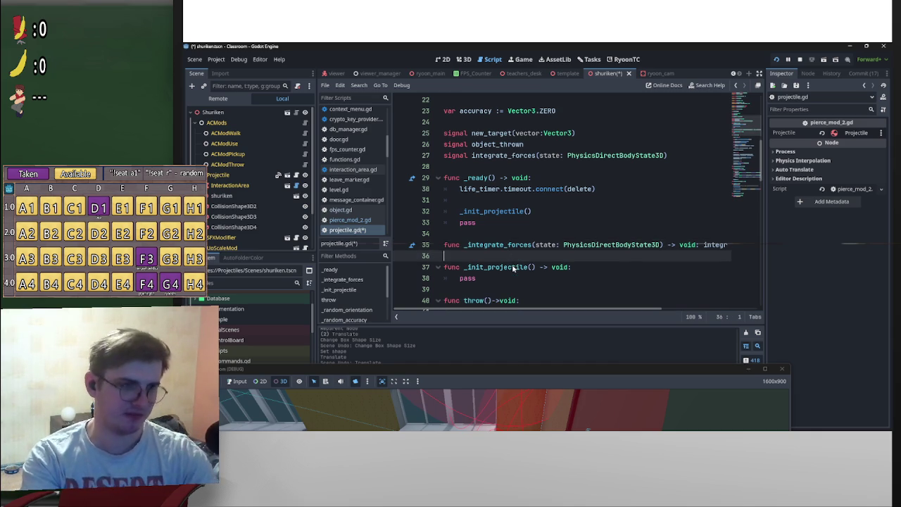
key(ctrl+s)
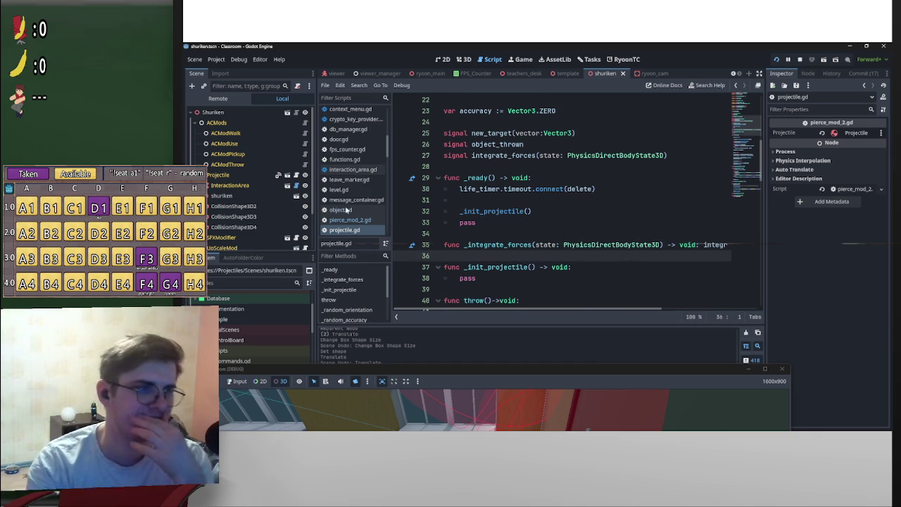
scroll(306, 225, down, 3)
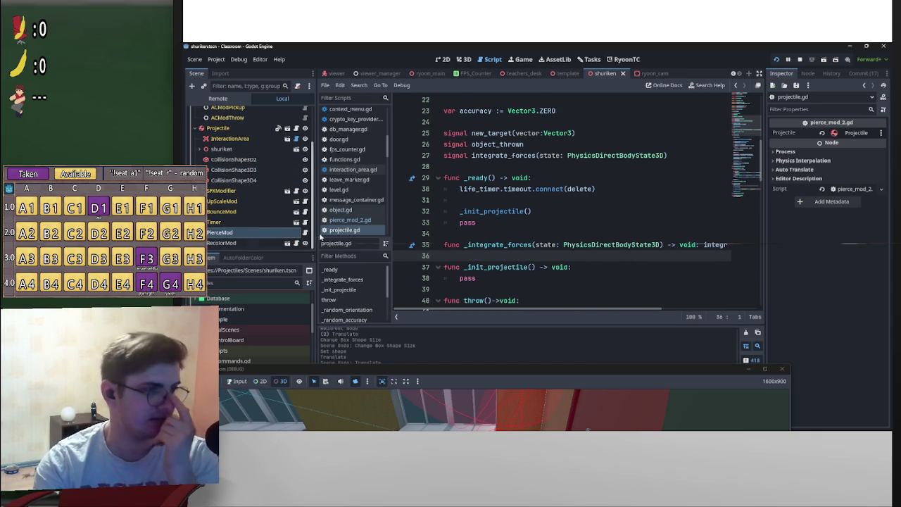
Open pierce_mod_2.gd from PierceMod and insert blank lines after the calc_speed declaration
click(806, 73)
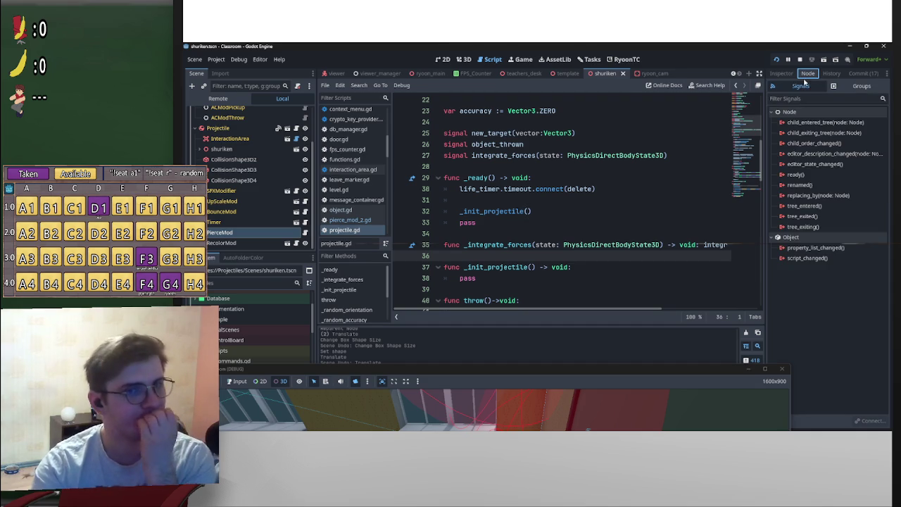
click(783, 75)
click(302, 233)
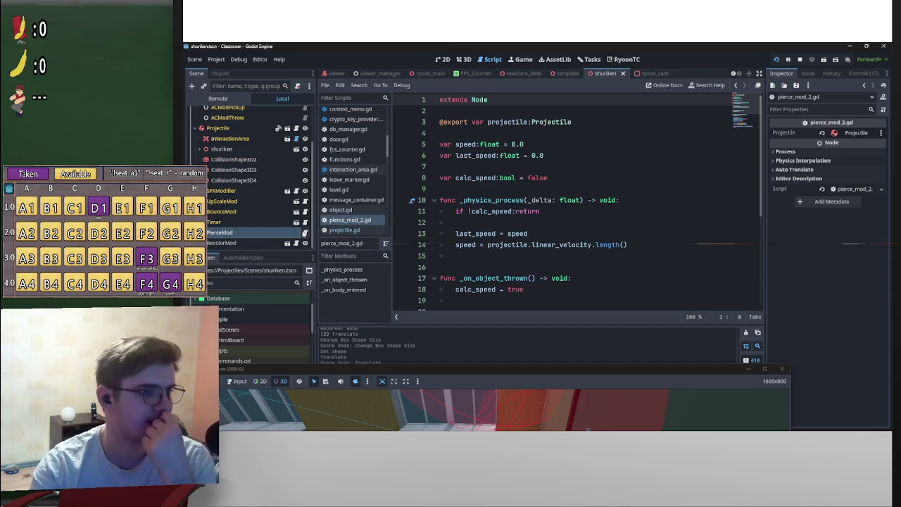
scroll(490, 264, down, 3)
scroll(493, 233, up, 2)
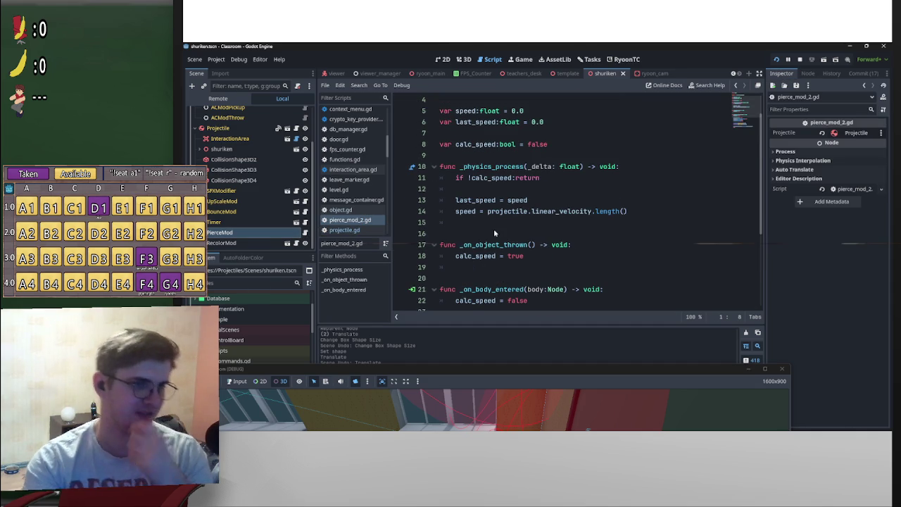
click(494, 233)
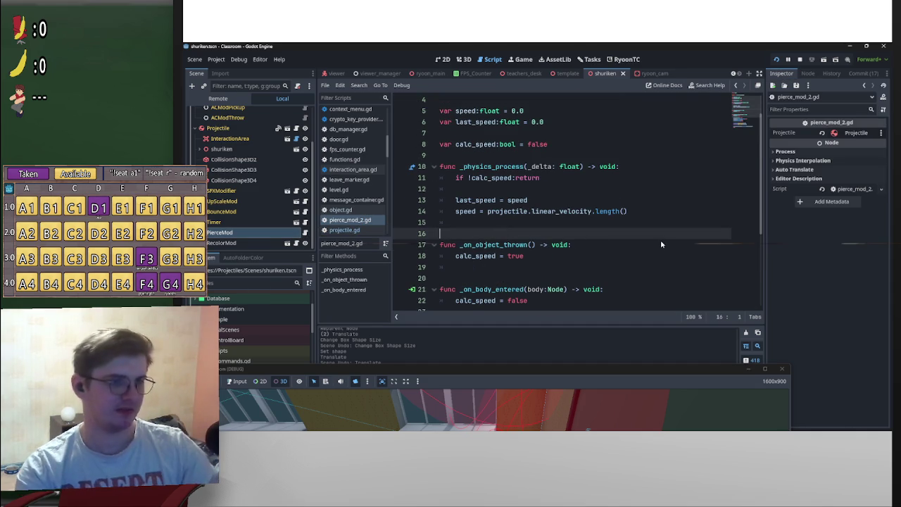
click(556, 156)
key(Return)
key(Return)
key(Return)
click(496, 176)
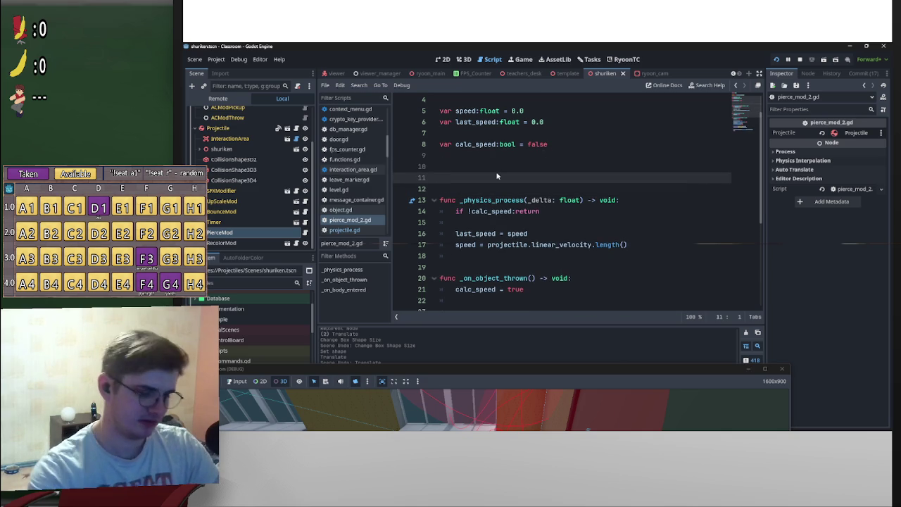
Undo the draft 'func _integrate_forc' line on line 11, then select the Projectile node
text(_)
key(BackSpace)
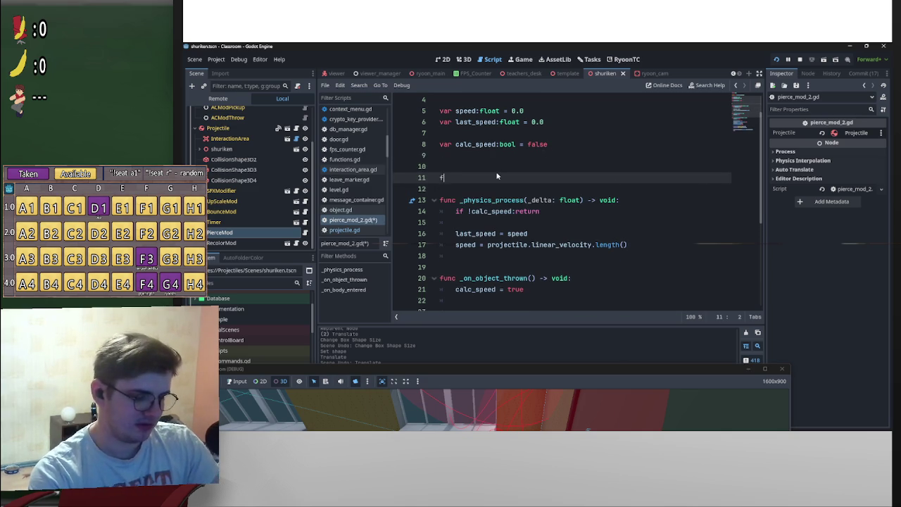
text(func _)
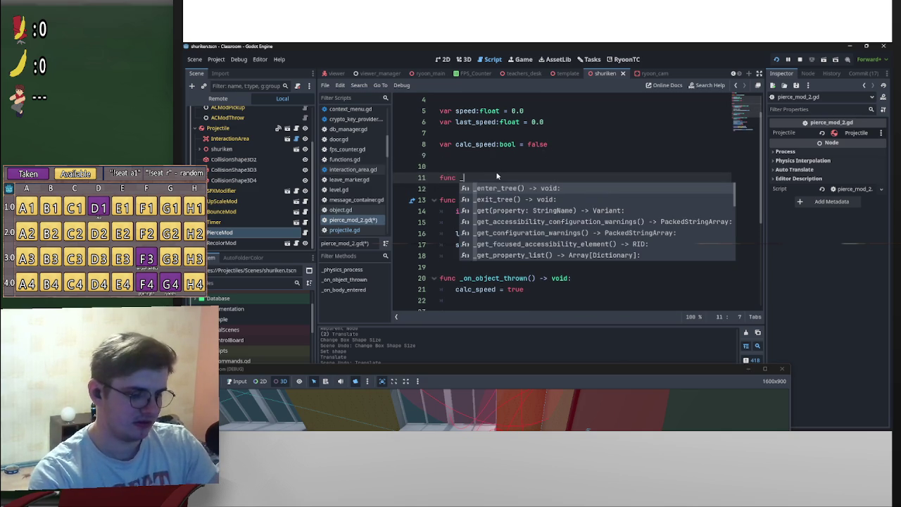
text(integrate_)
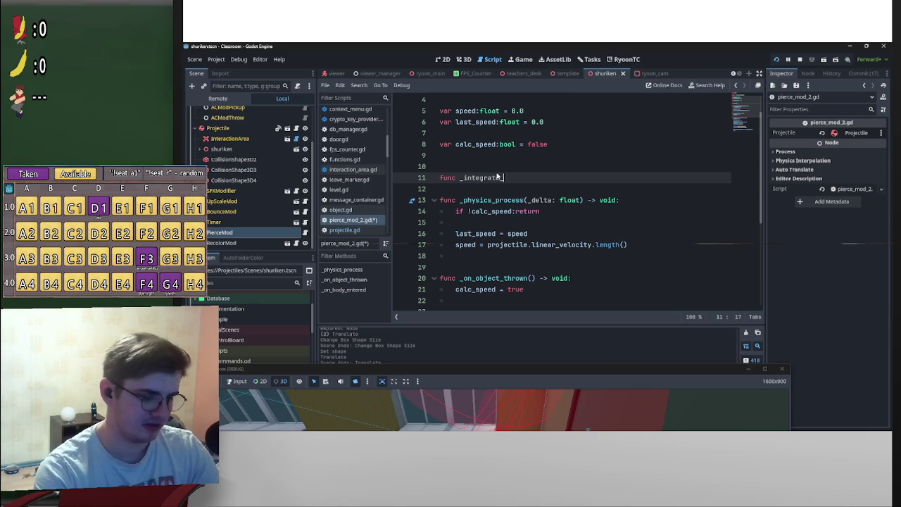
text(forces)
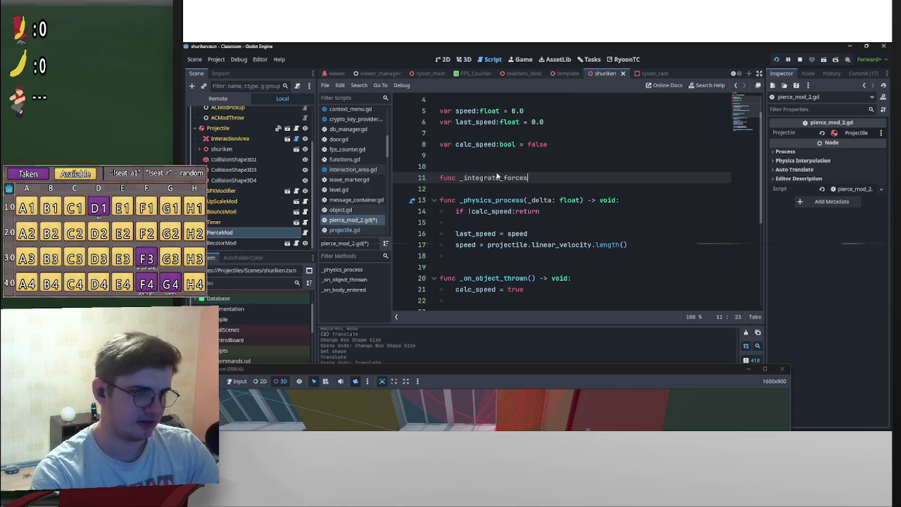
text(set_physics_process(false))
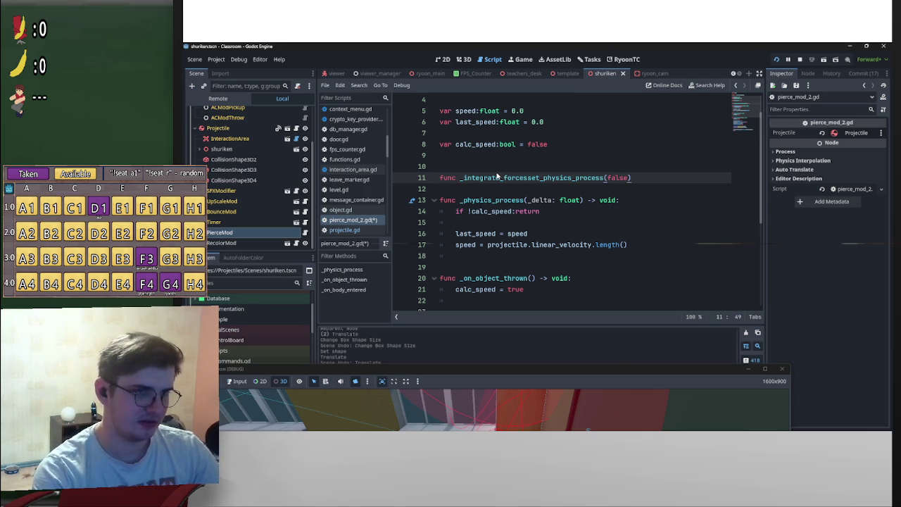
key(ctrl+z)
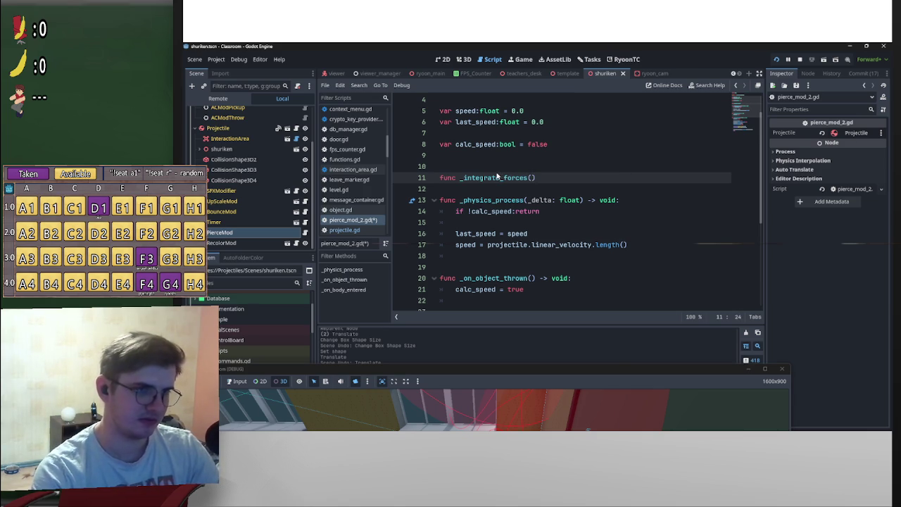
key(ctrl+z)
key(ctrl+z)
key(ctrl+z)
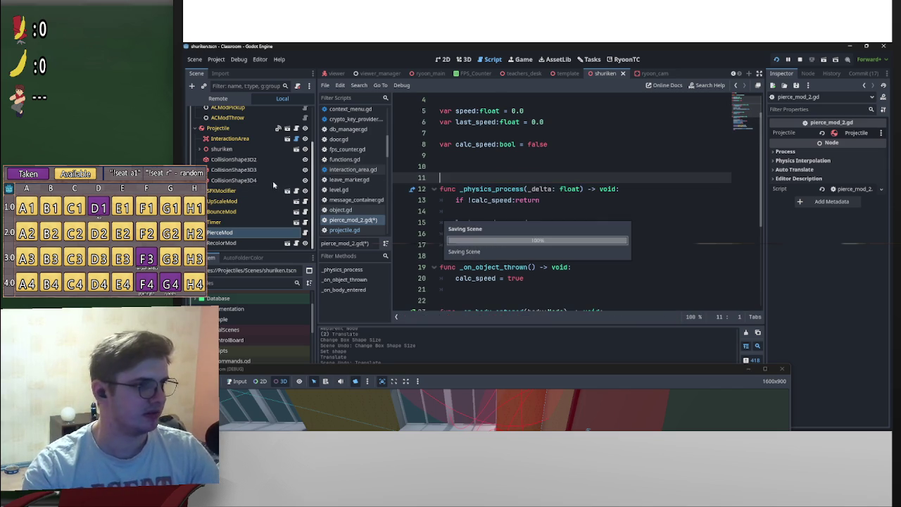
click(217, 128)
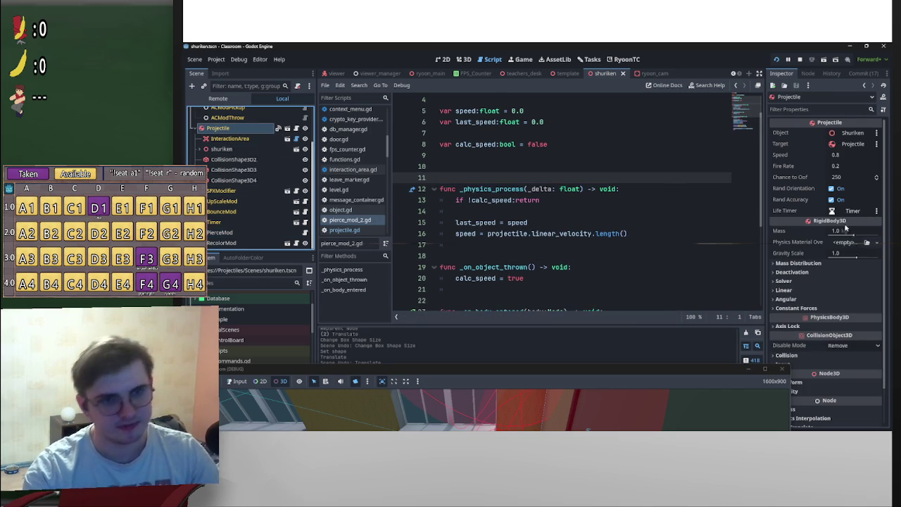
Connect Projectile's integrate_forces signal to PierceMod with receiver method _on_integrate_forces
click(807, 73)
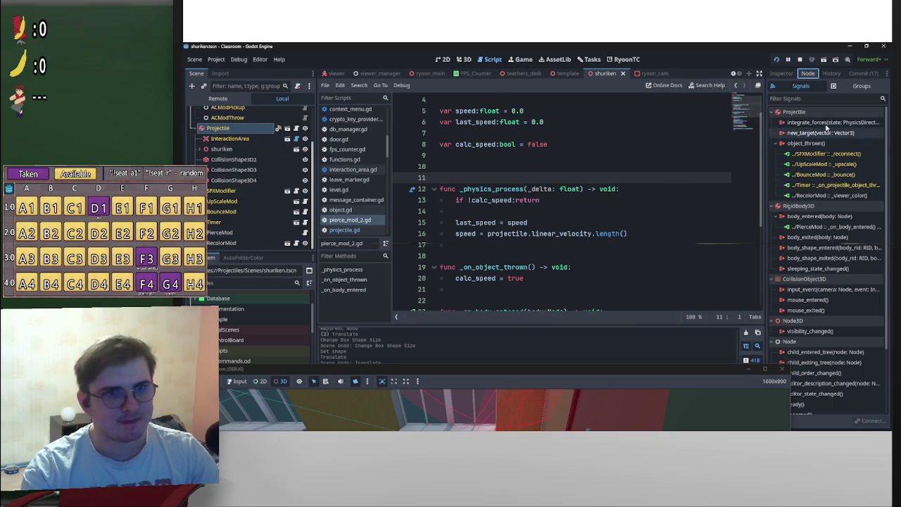
double_click(823, 122)
scroll(465, 259, down, 5)
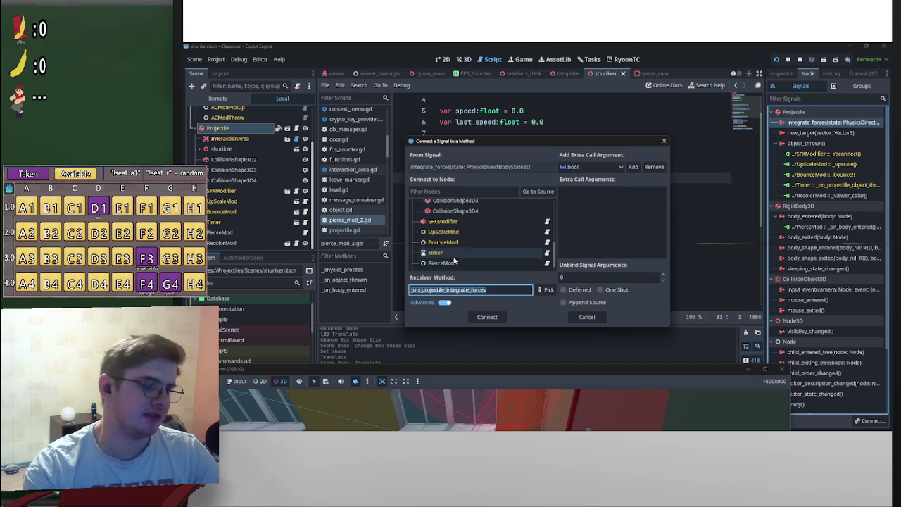
click(451, 253)
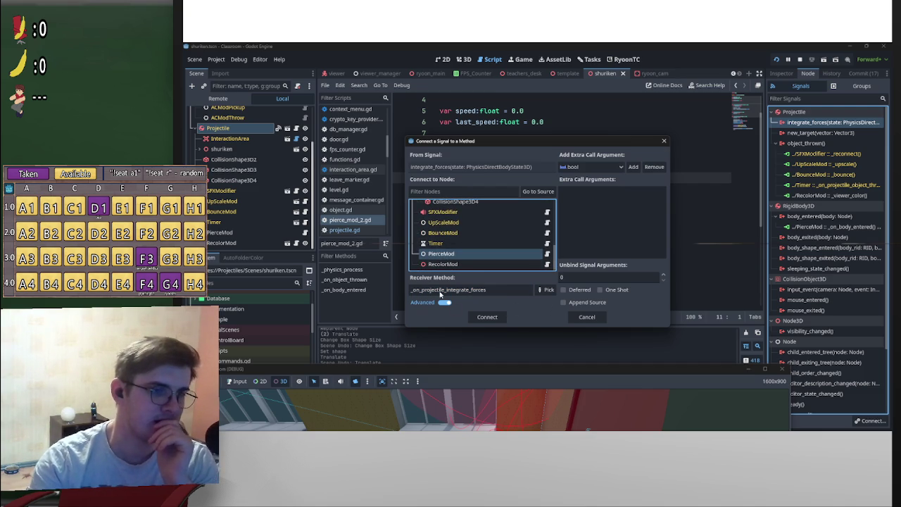
drag(443, 293, 420, 293)
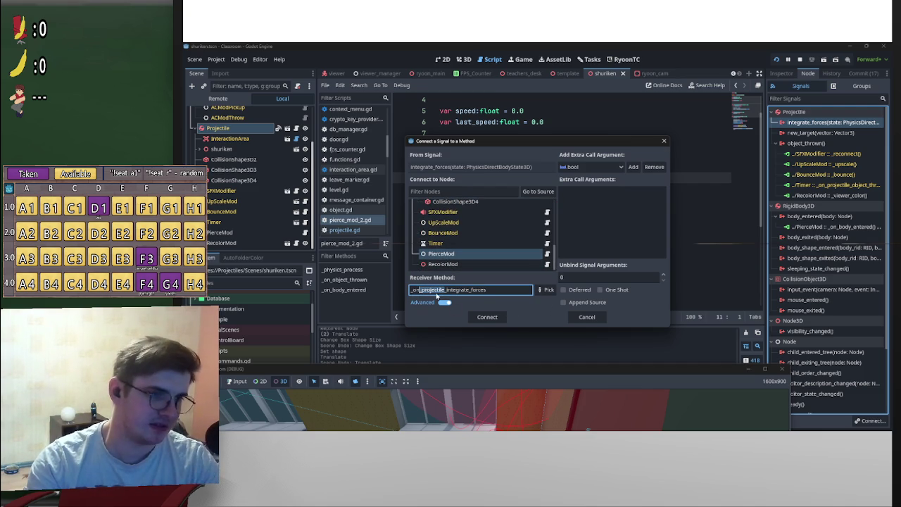
key(BackSpace)
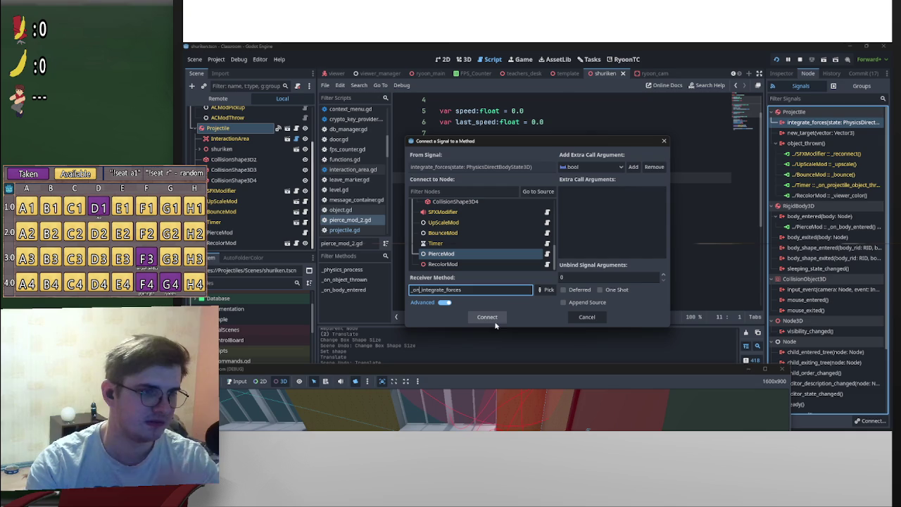
click(495, 320)
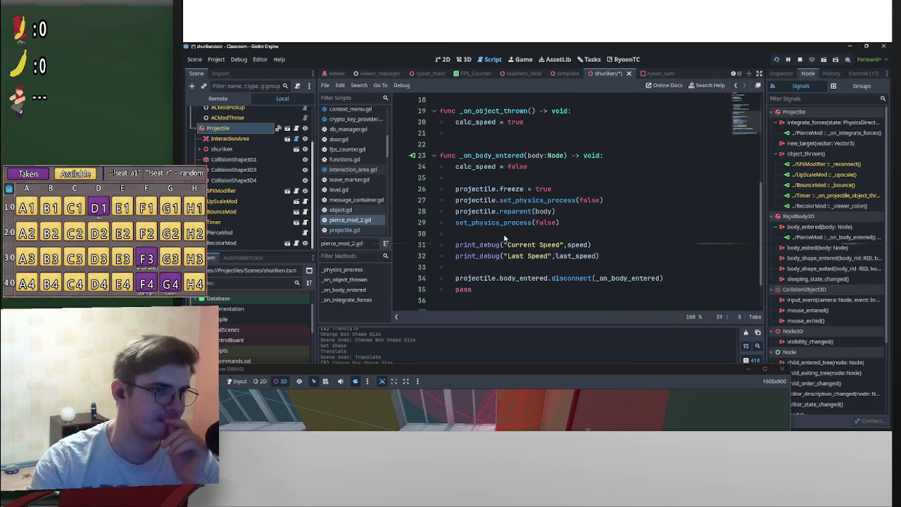
Move the generated _on_integrate_forces function above _physics_process and remove leftover blank lines
drag(640, 292, 339, 275)
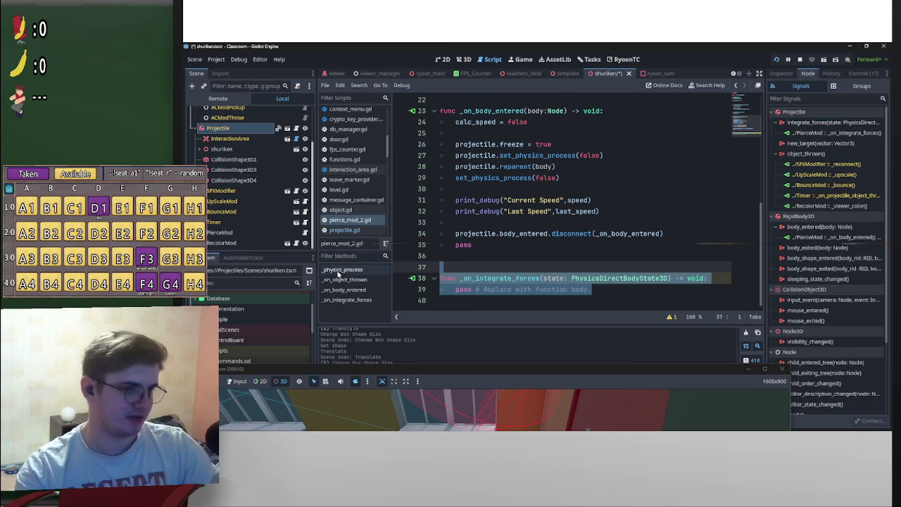
key(ctrl+x)
click(343, 271)
click(492, 200)
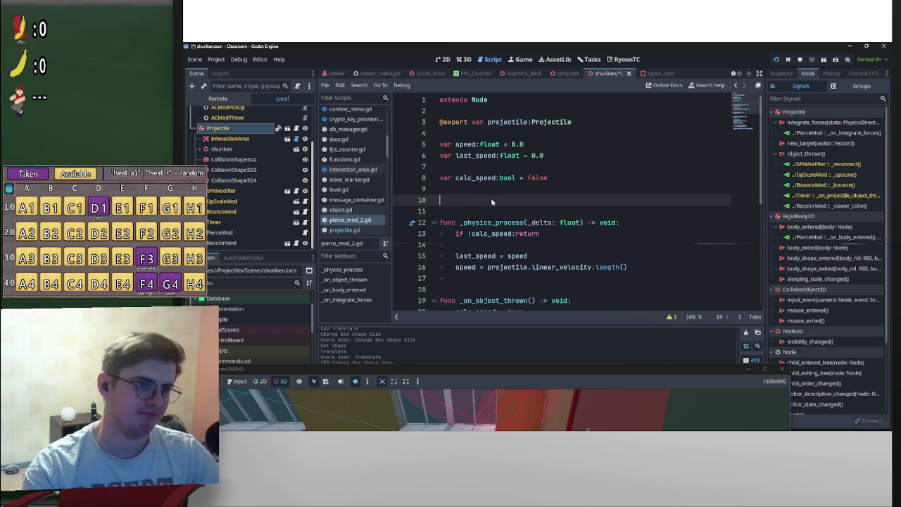
key(ctrl+v)
click(466, 196)
key(BackSpace)
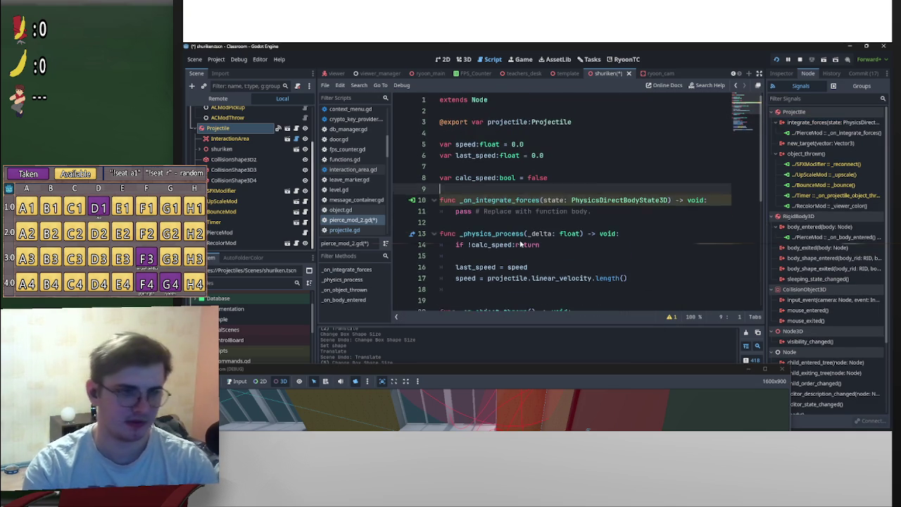
scroll(477, 289, down, 5)
click(477, 289)
key(BackSpace)
scroll(477, 282, up, 6)
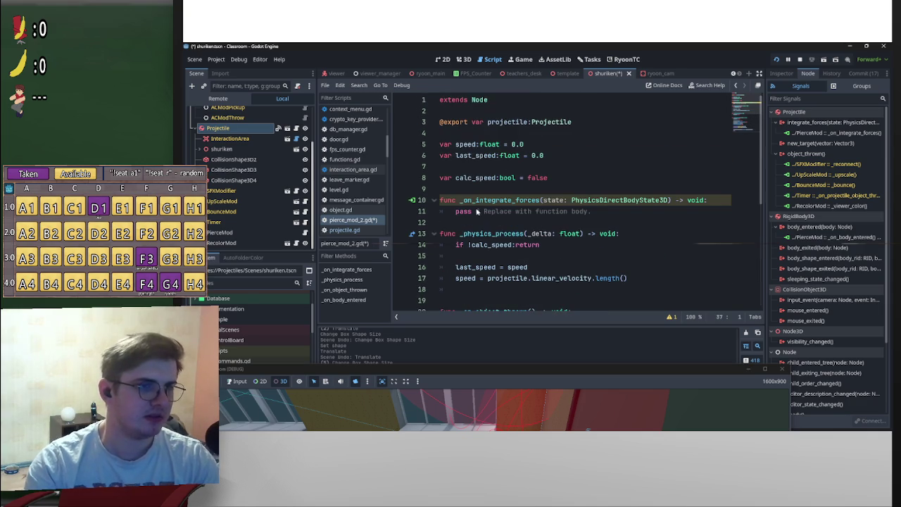
Add blank lines before pass in the handler, save the script, and stop the running game
click(461, 211)
click(456, 212)
key(Return)
key(Return)
key(Return)
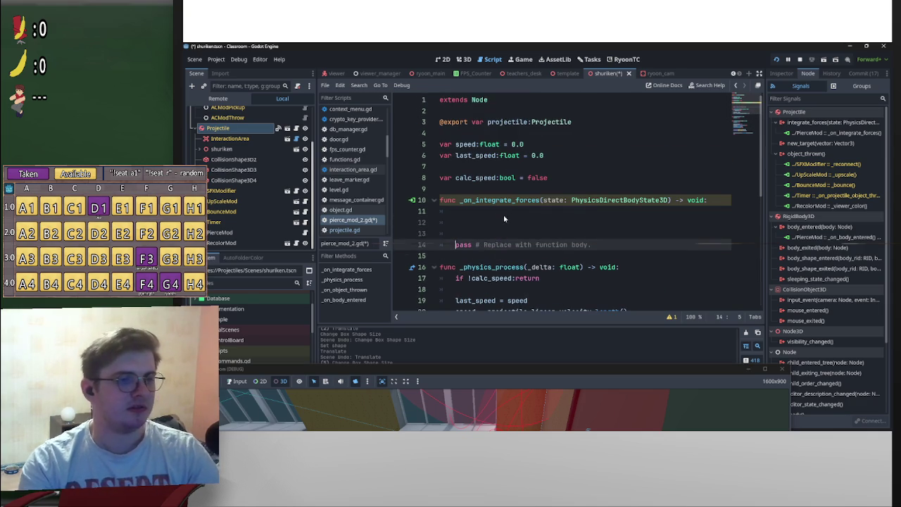
click(507, 211)
key(ctrl+s)
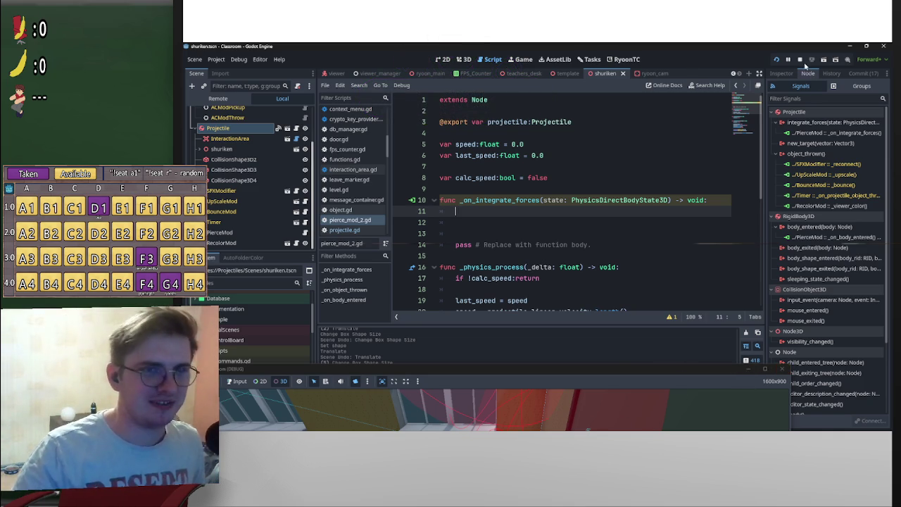
click(781, 368)
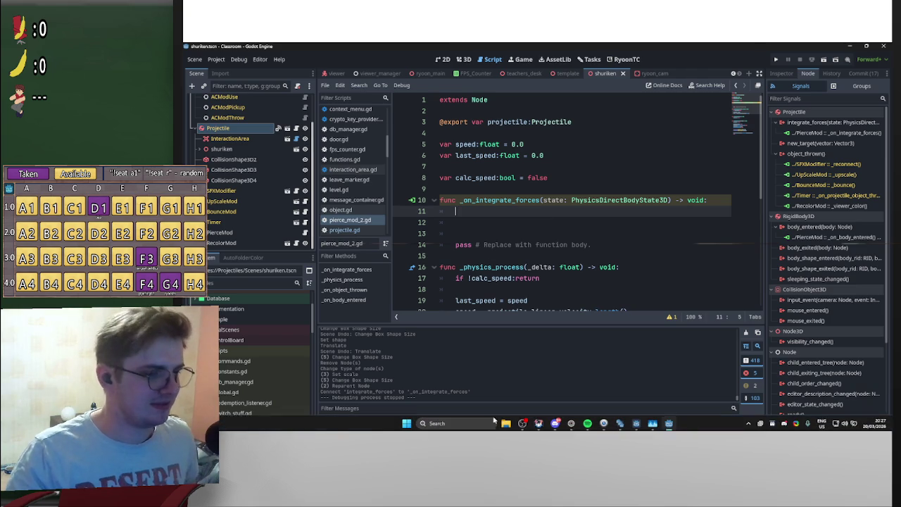
Search the Start menu for the Clock app and launch it
click(406, 422)
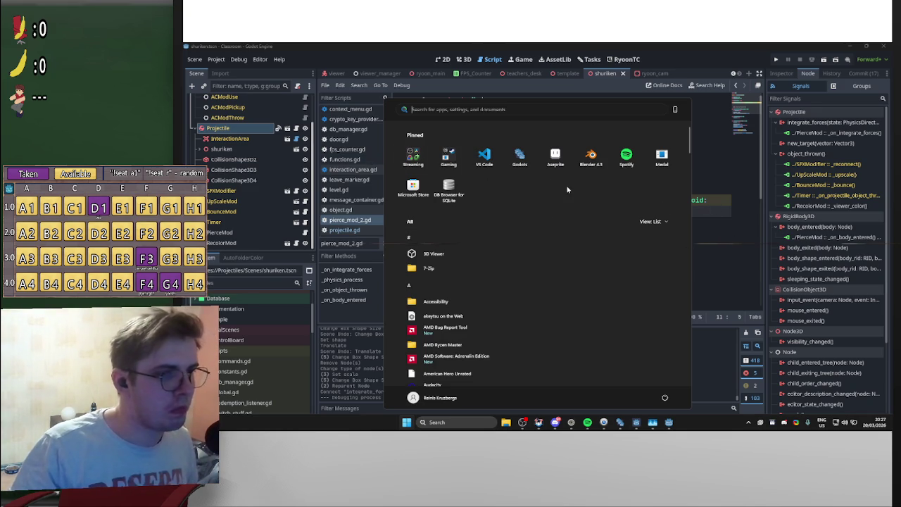
text(d)
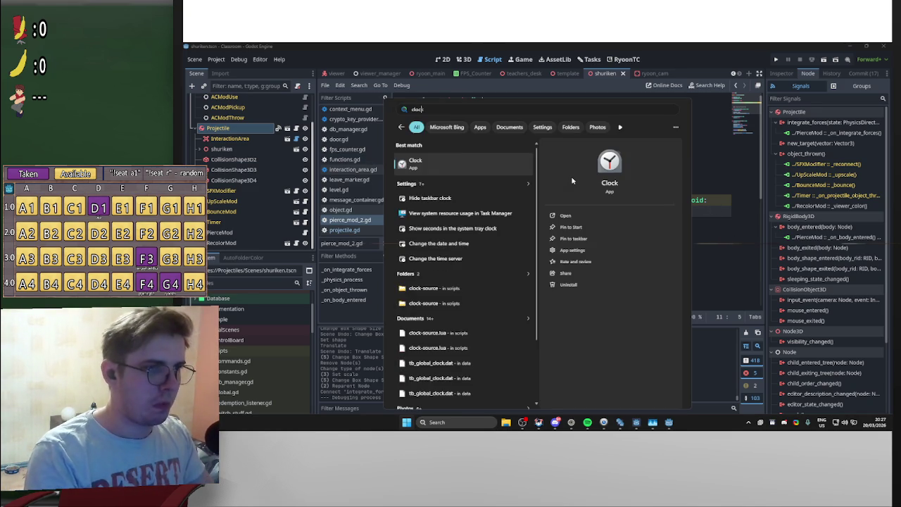
key(Return)
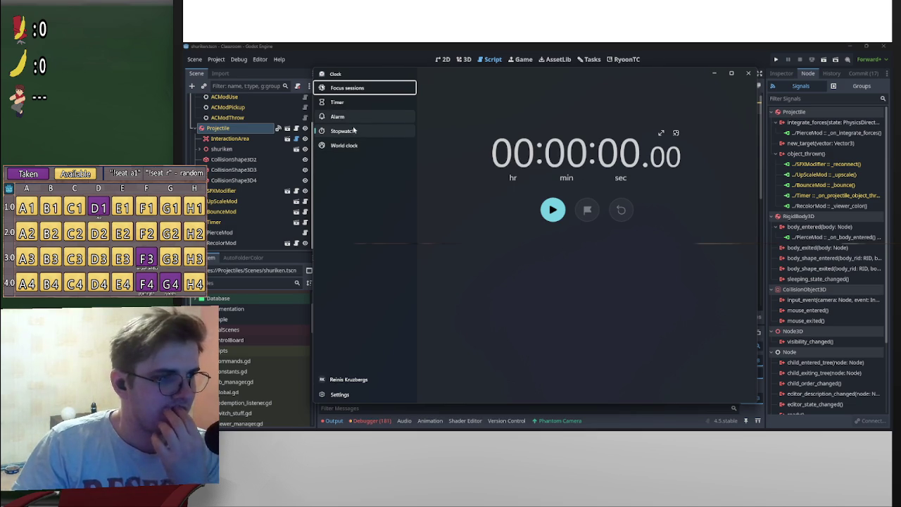
Set Timer (1) to 00:01:28 by raising its seconds to 28, and save it
click(352, 103)
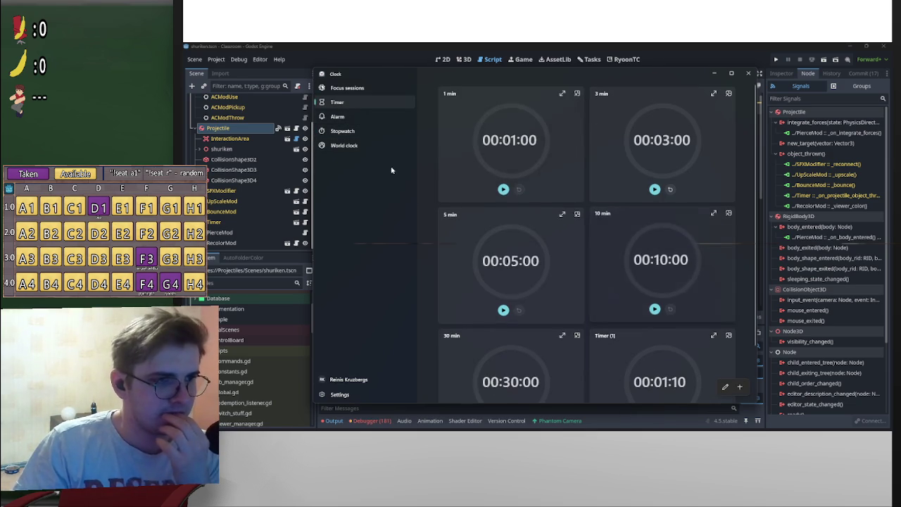
scroll(693, 316, down, 2)
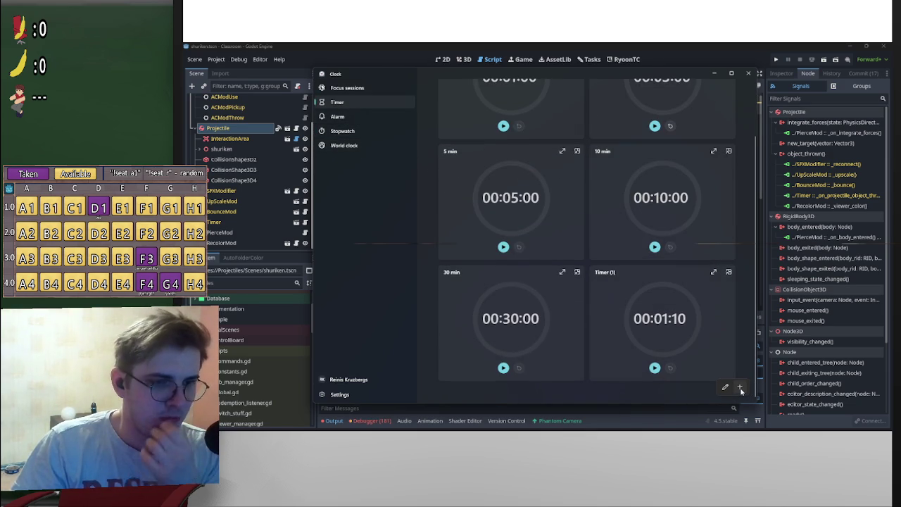
scroll(675, 364, up, 2)
scroll(678, 362, down, 2)
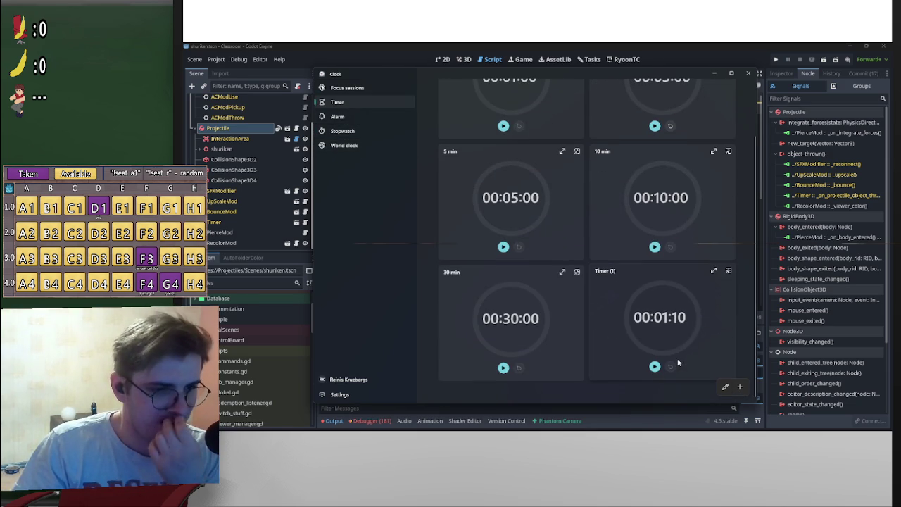
click(675, 320)
click(575, 217)
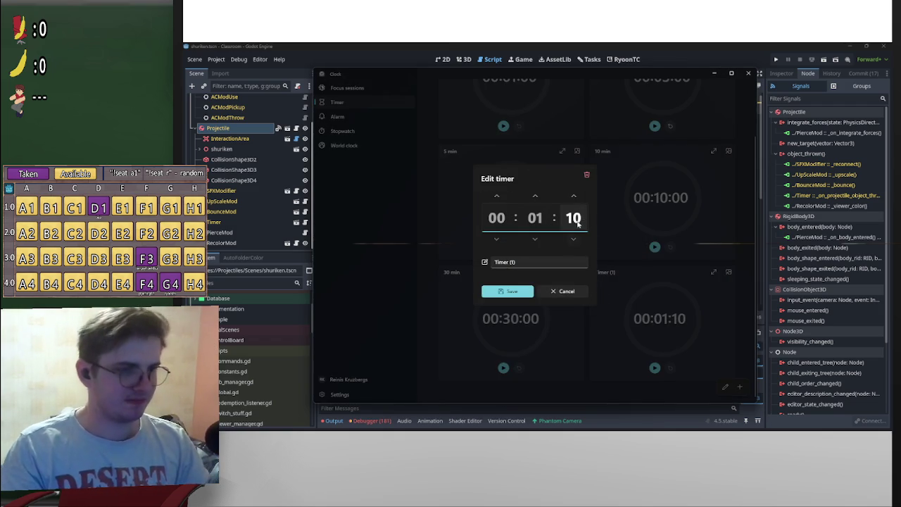
click(575, 196)
click(575, 196)
click(575, 196)
click(575, 196)
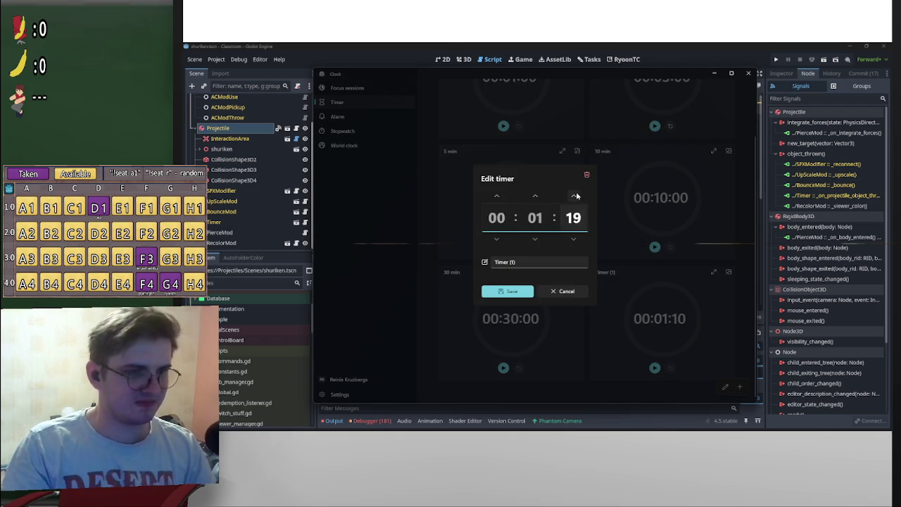
click(574, 196)
click(575, 196)
click(574, 195)
click(574, 195)
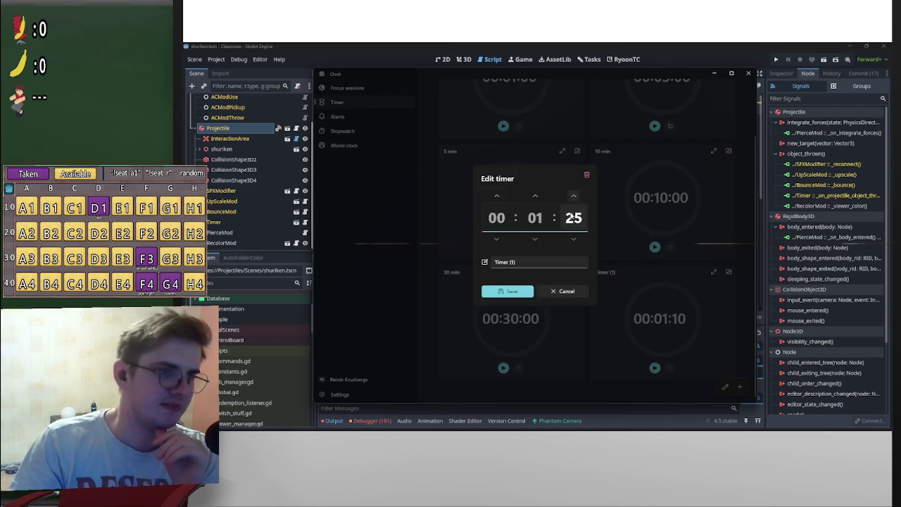
click(572, 197)
click(573, 197)
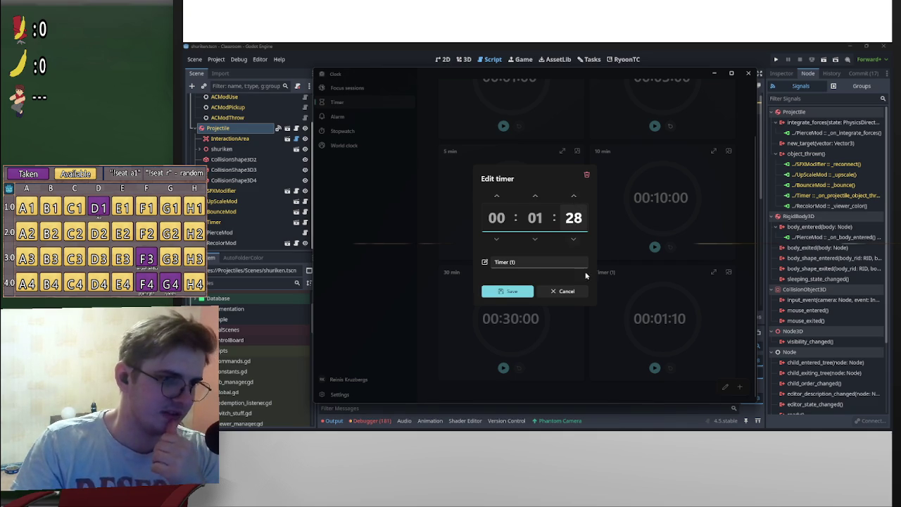
click(507, 291)
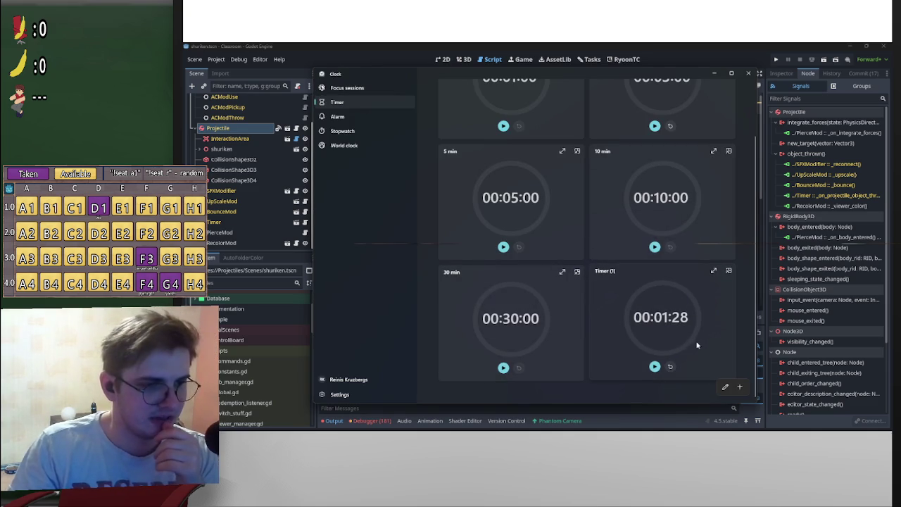
Rename the 1:28 timer to 'Plank Timer' and save it
click(713, 271)
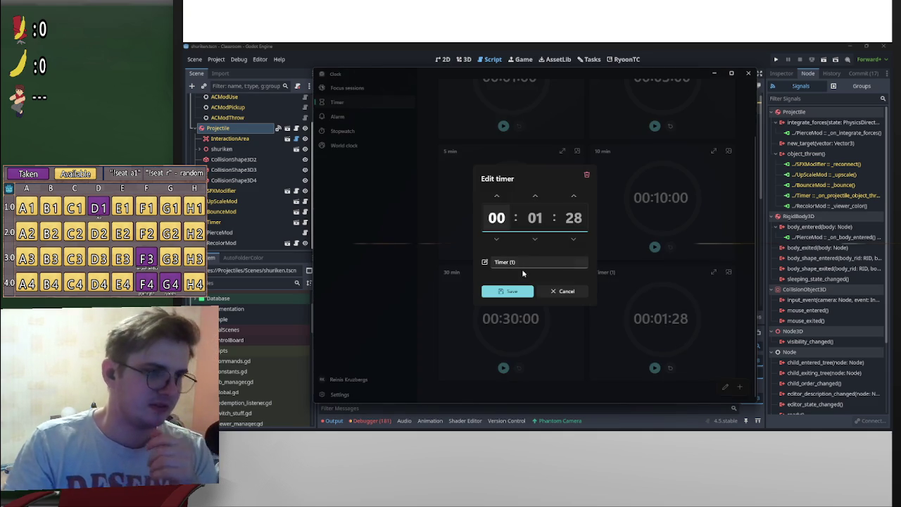
click(525, 264)
drag(528, 262, 435, 261)
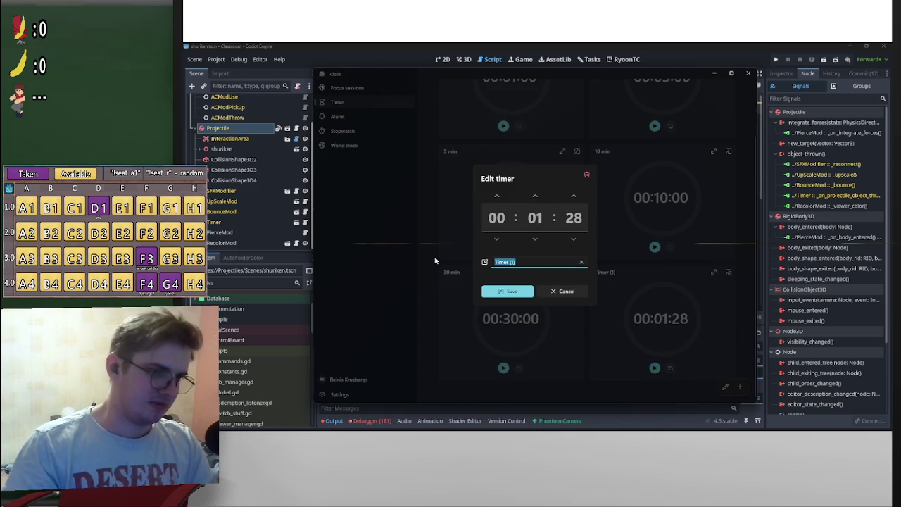
text(Plank )
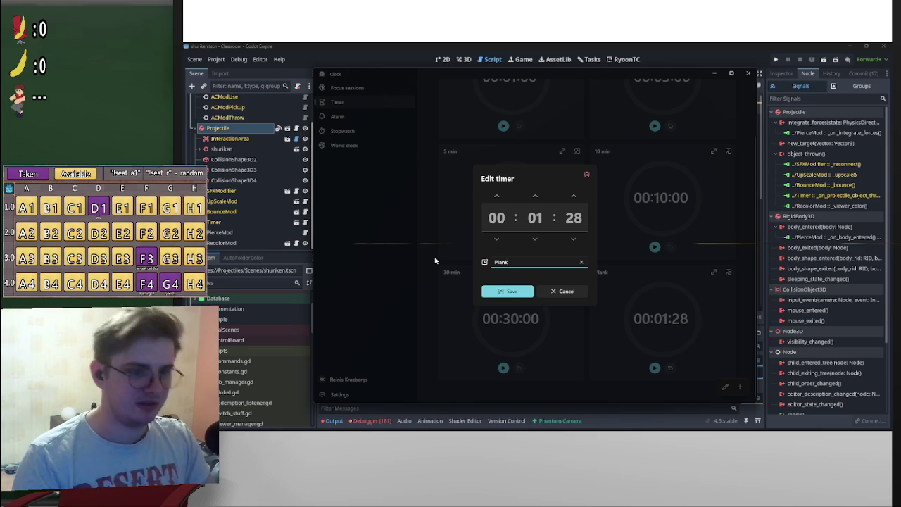
text(Timer)
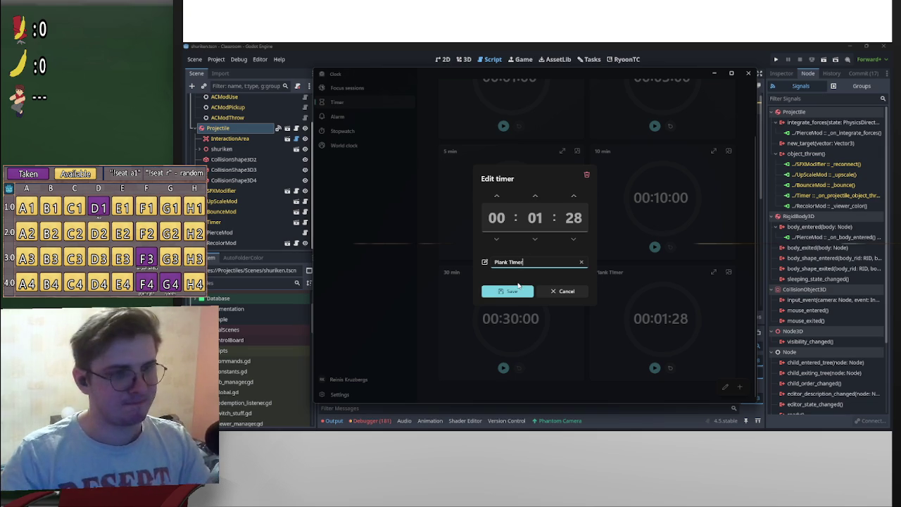
key(ctrl+BackSpace)
text(im)
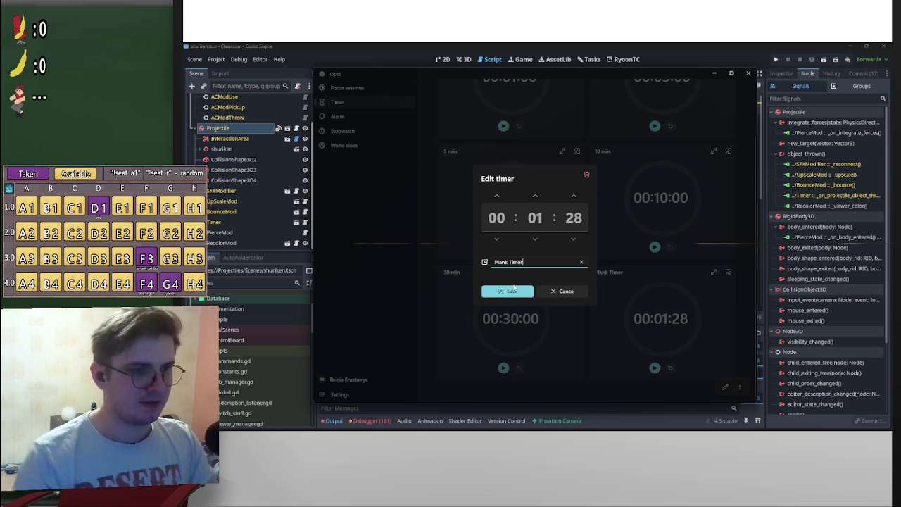
click(509, 290)
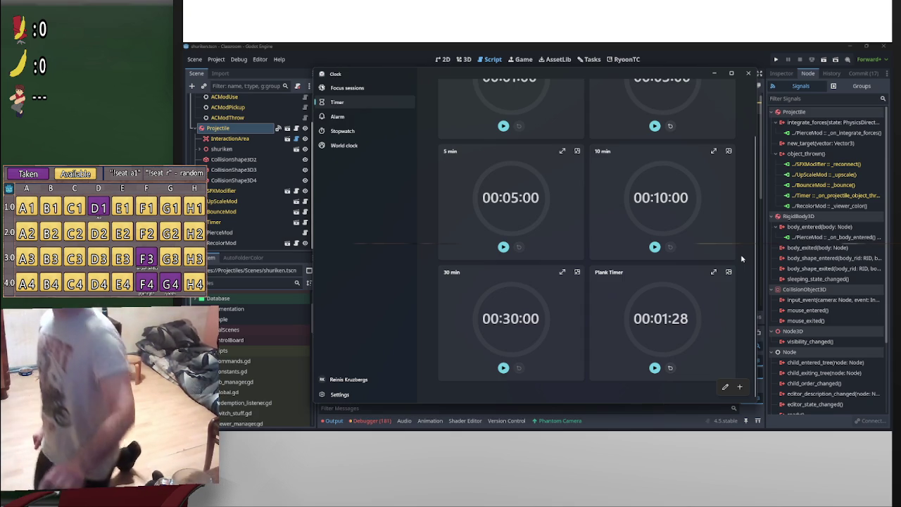
Start the Plank Timer countdown from 00:01:28
click(655, 366)
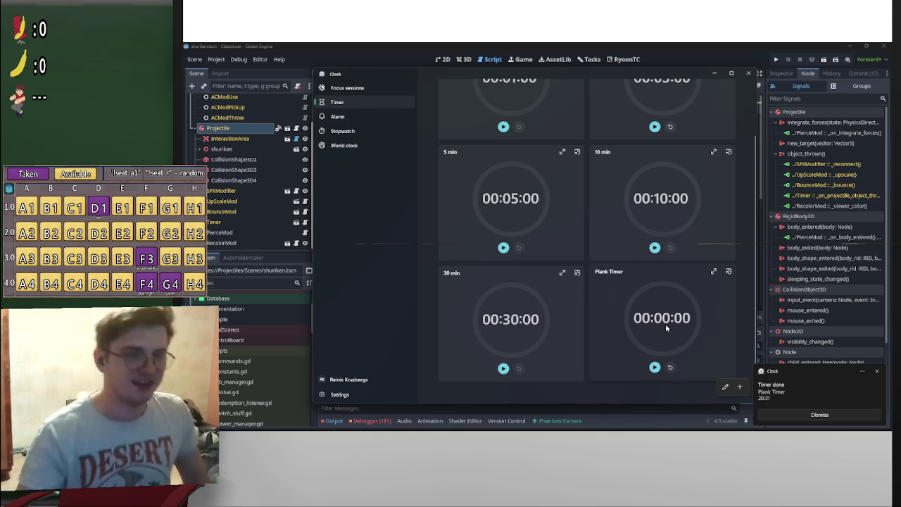
Dismiss the Timer done alert, then switch to the game and edit its Excersice field
click(819, 414)
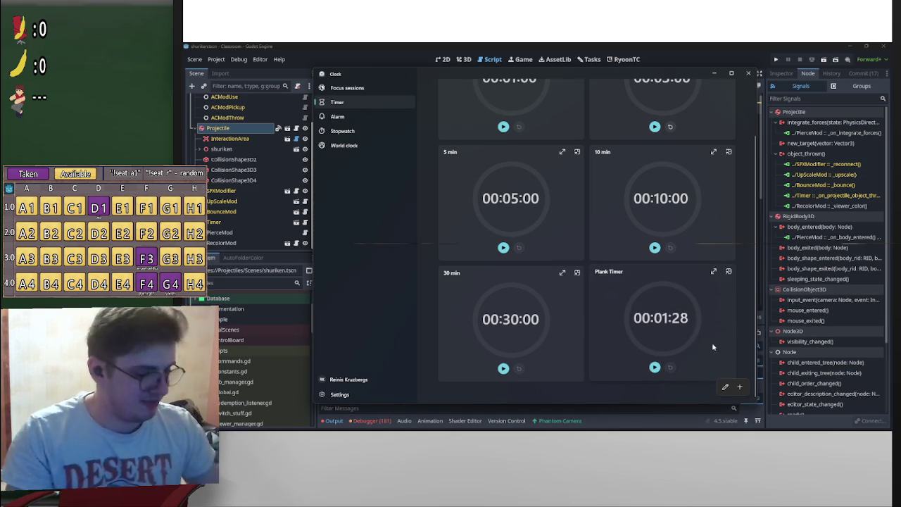
key(alt+Tab)
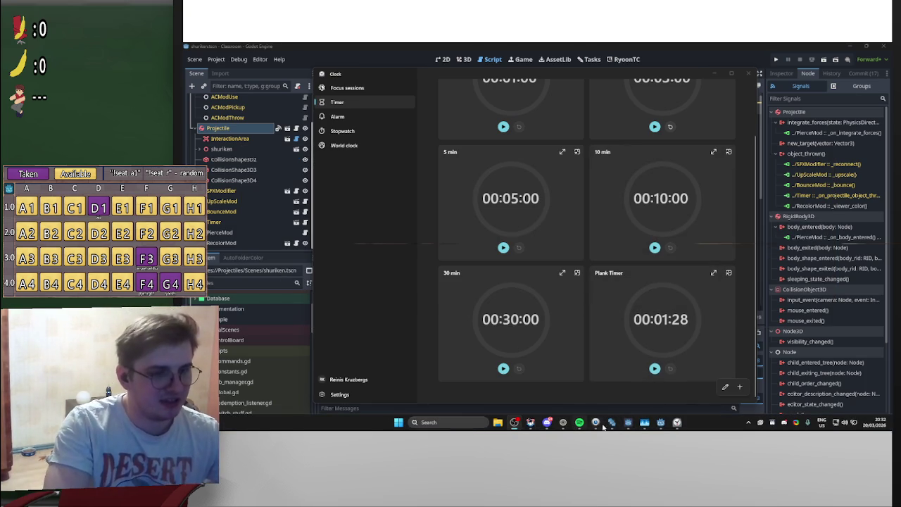
mouse_move(631, 424)
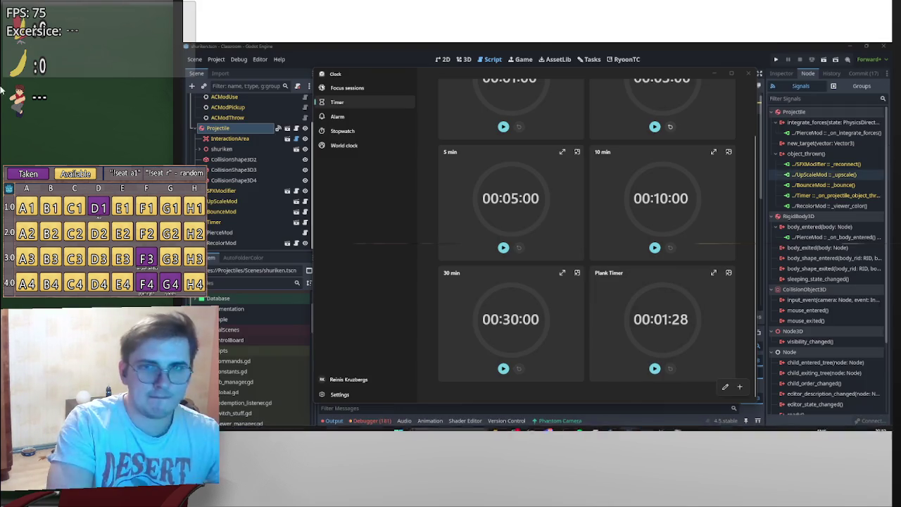
click(116, 39)
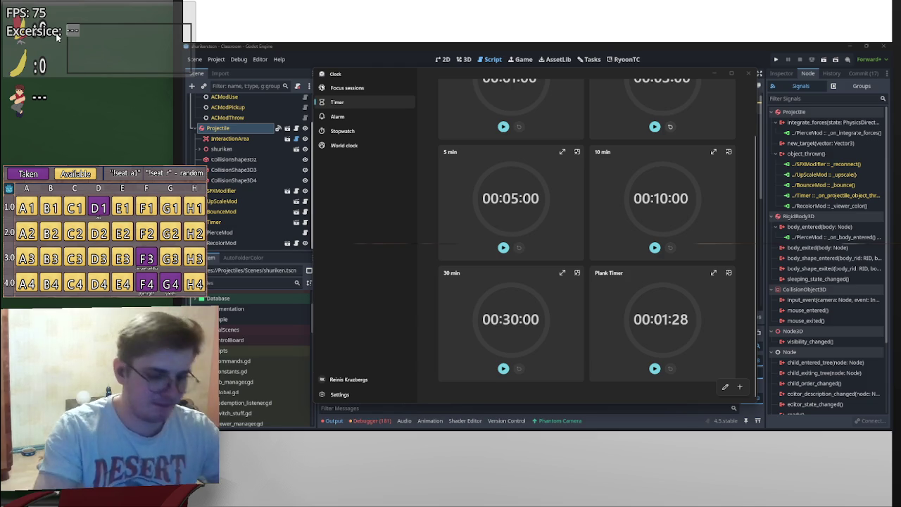
Enter 'Plank - 1m20s' as the overlay's exercise label
text(Plan)
text(k)
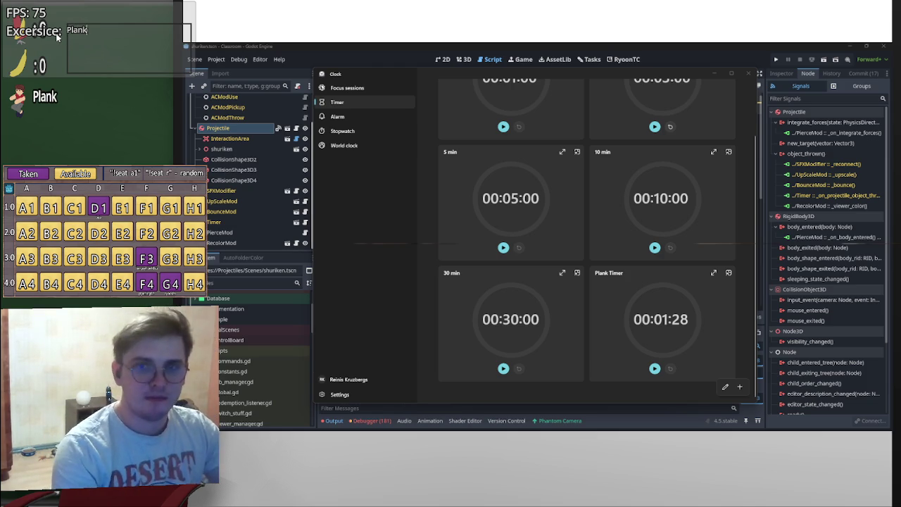
text( - 1m)
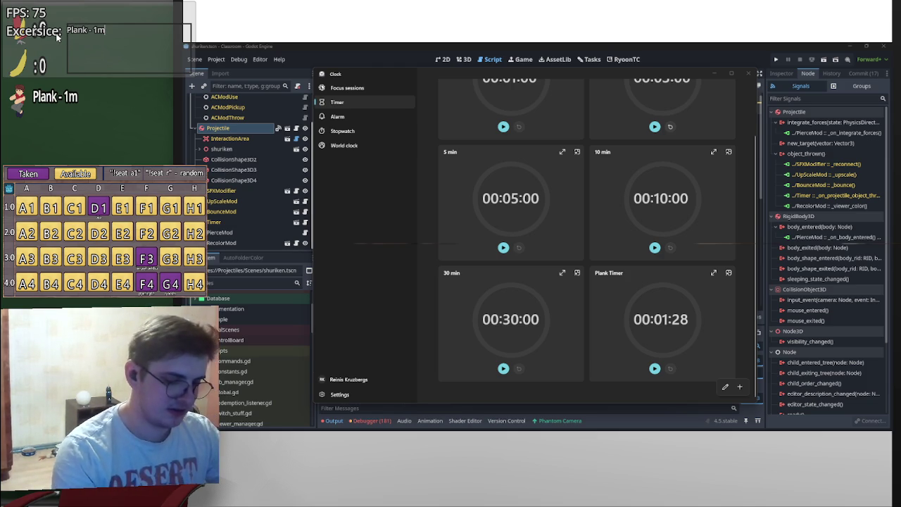
text(20s)
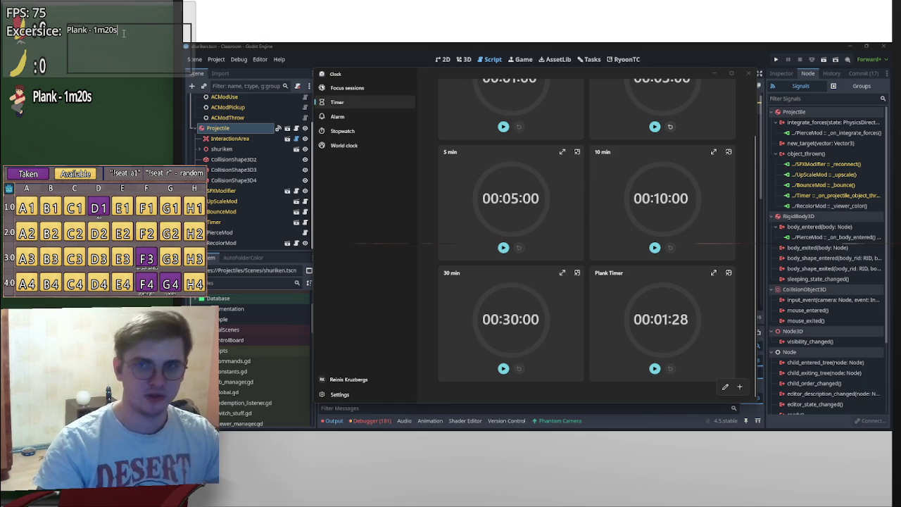
mouse_move(680, 430)
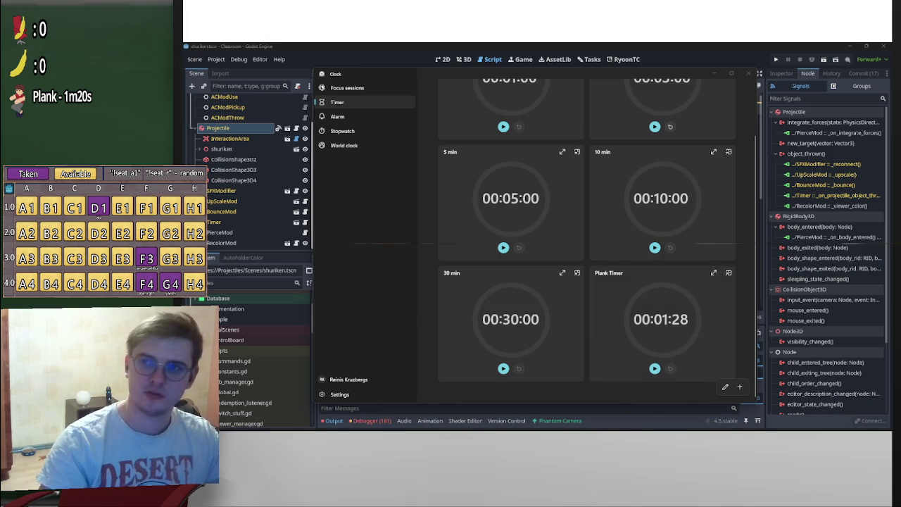
Close the Windows Clock timer window to bring back the Godot editor showing pierce_mod_2.gd
click(759, 73)
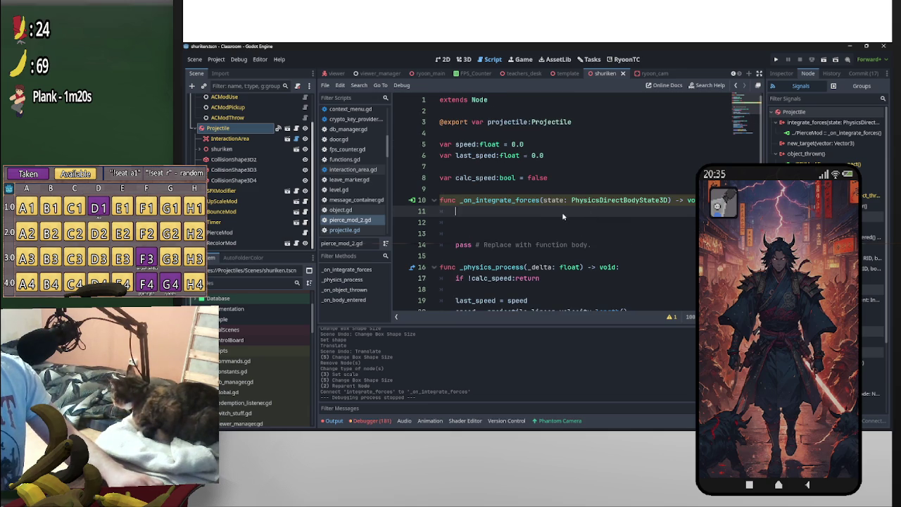
Select lines 16–25, which hold the old _physics_process and _on_object_thrown functions
scroll(624, 211, down, 2)
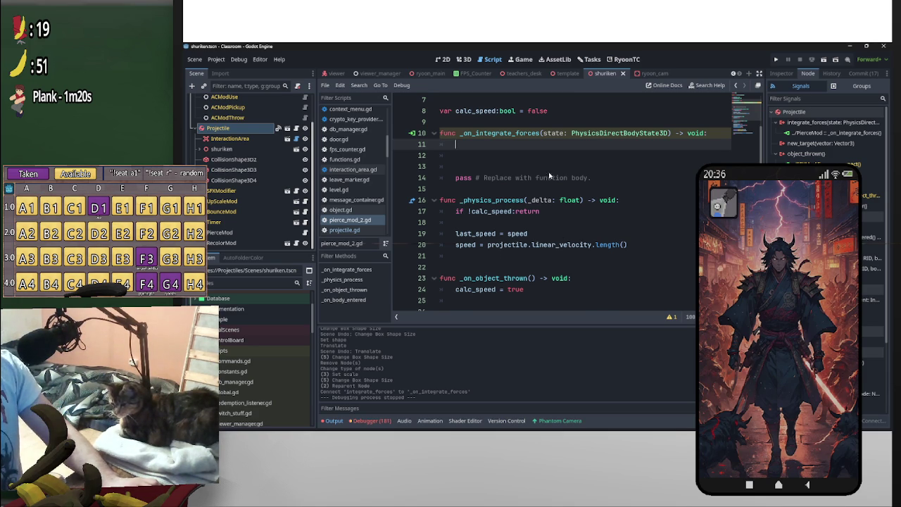
scroll(548, 213, up, 2)
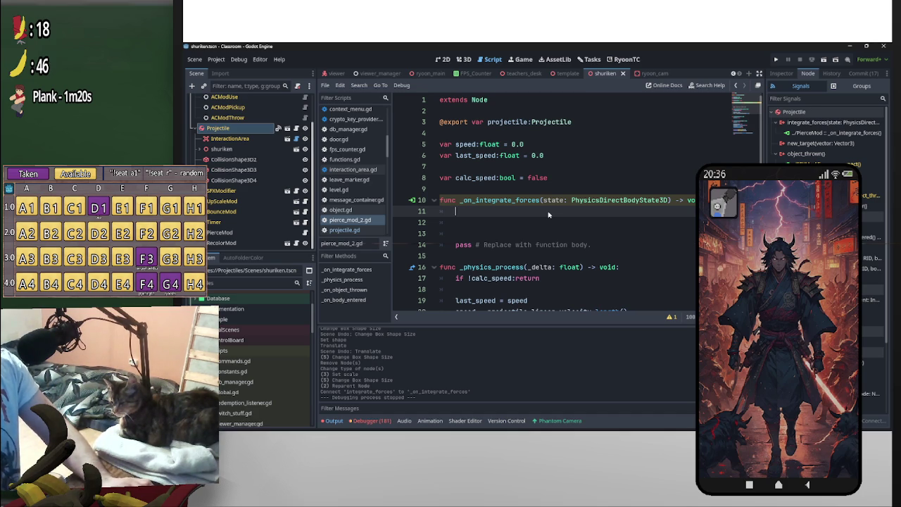
scroll(539, 221, down, 2)
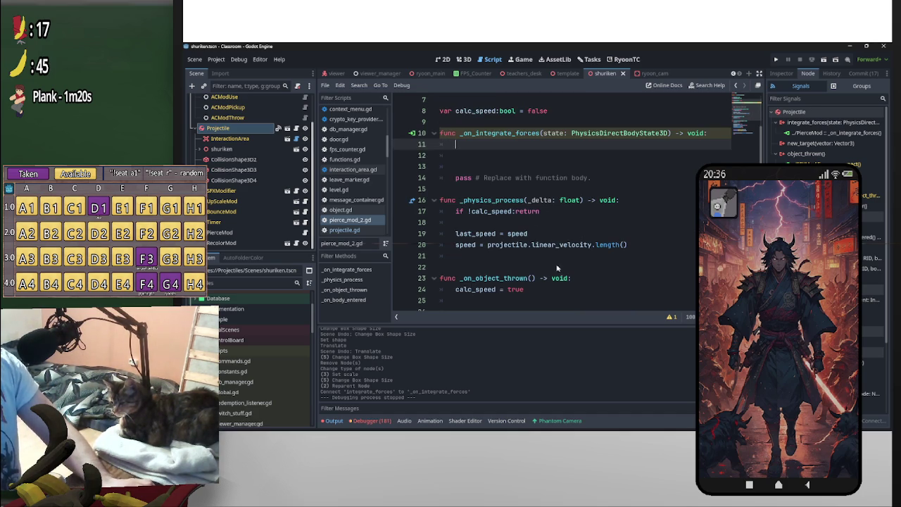
mouse_move(652, 245)
mouse_down()
mouse_move(437, 219)
mouse_move(487, 165)
mouse_up()
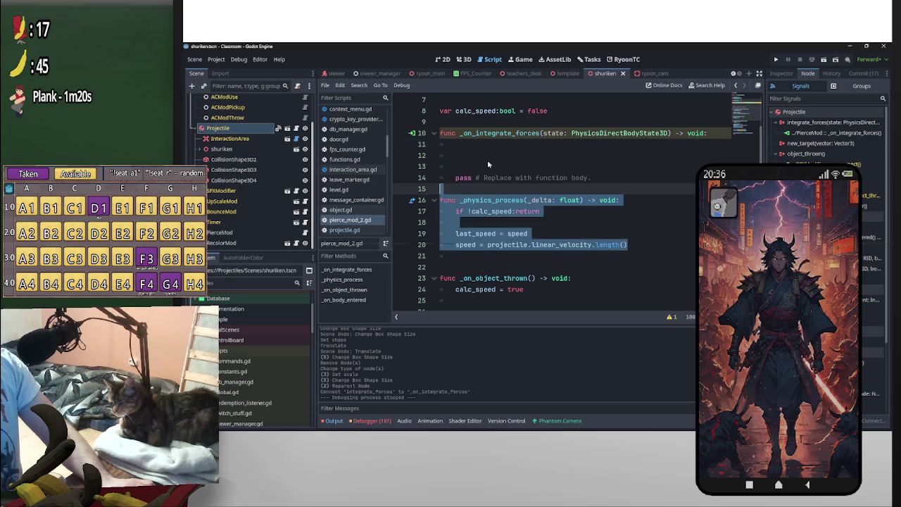
click(464, 194)
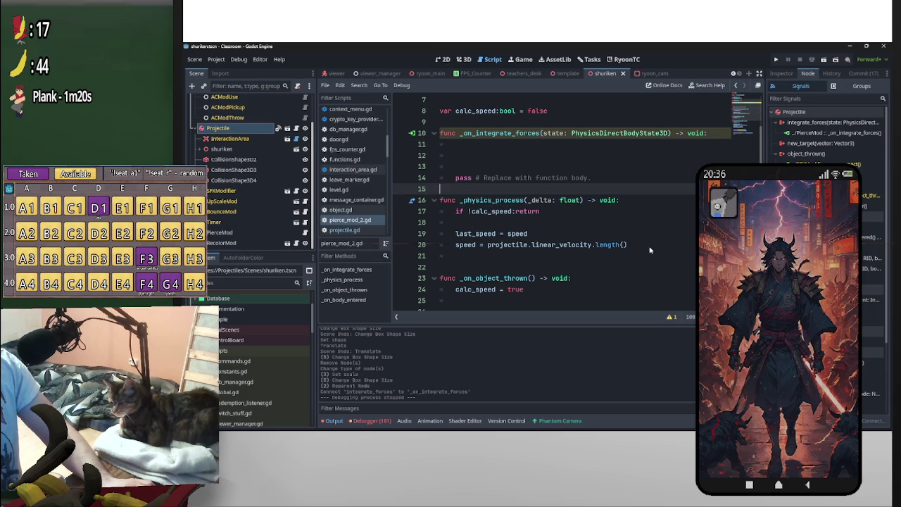
drag(627, 245, 431, 204)
scroll(541, 247, down, 3)
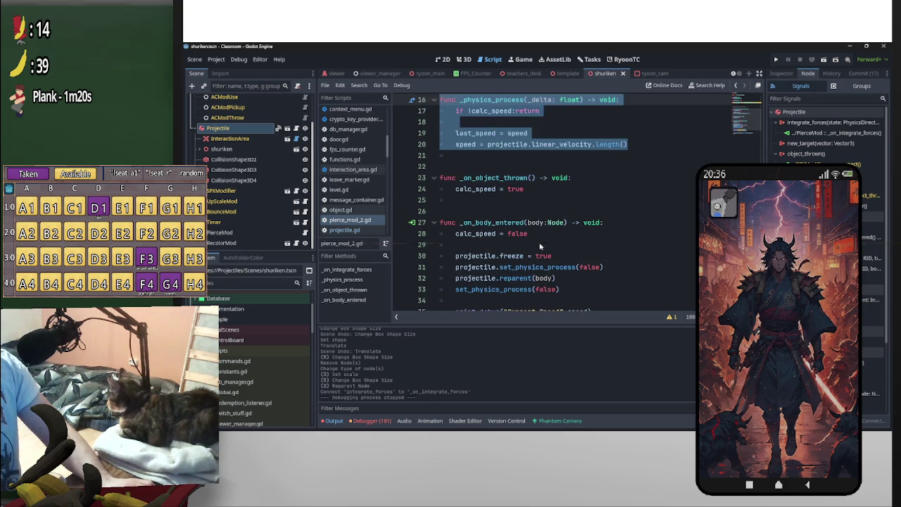
scroll(541, 253, up, 3)
drag(451, 300, 432, 205)
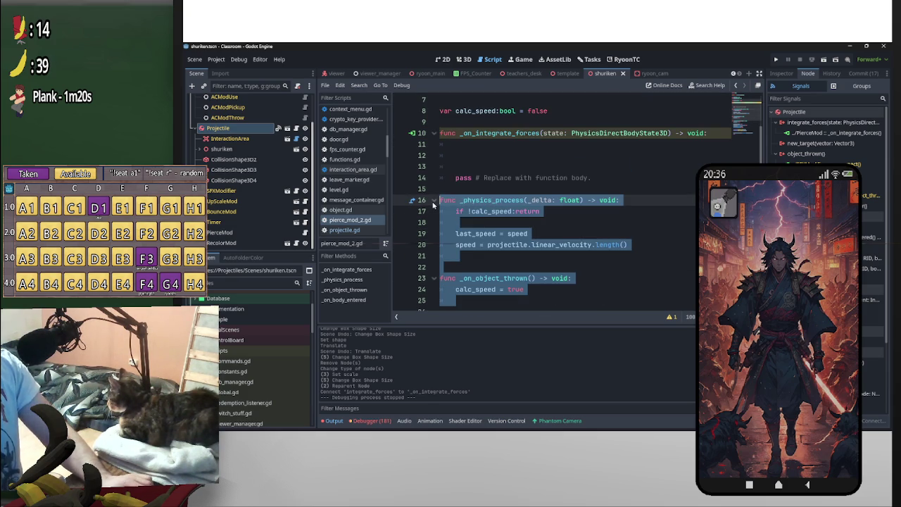
Comment out the selected _physics_process and _on_object_thrown functions with Ctrl+K
key(ctrl+k)
click(532, 153)
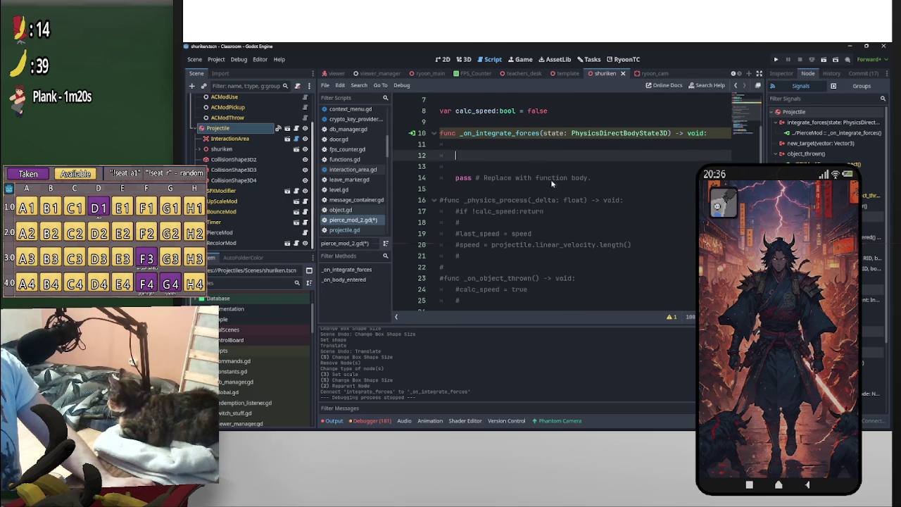
scroll(552, 183, up, 1)
Write print(state.linear_velocity.length()) inside the _on_integrate_forces body
text(print)
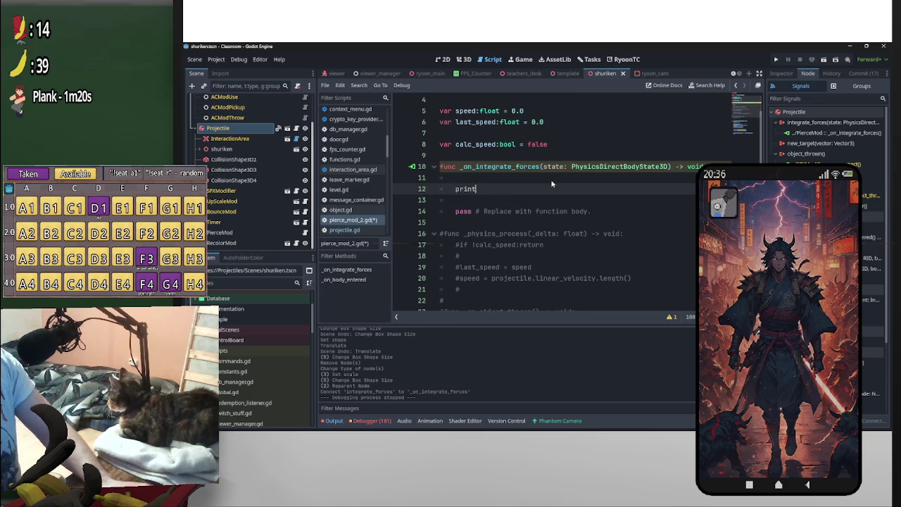
text((sta)
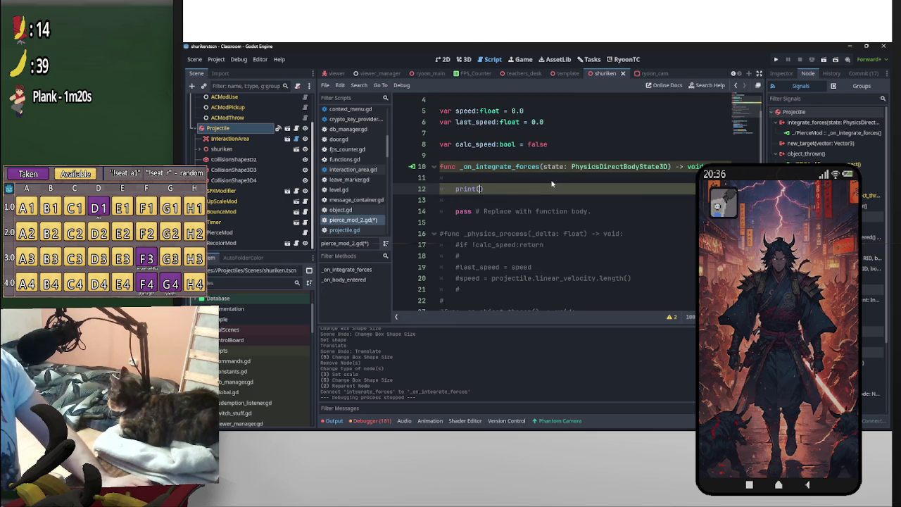
text(te)
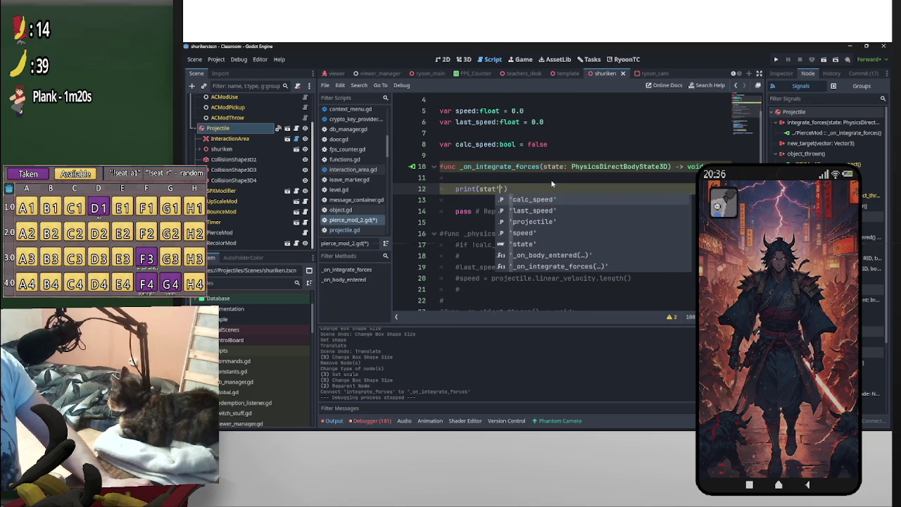
text(.s)
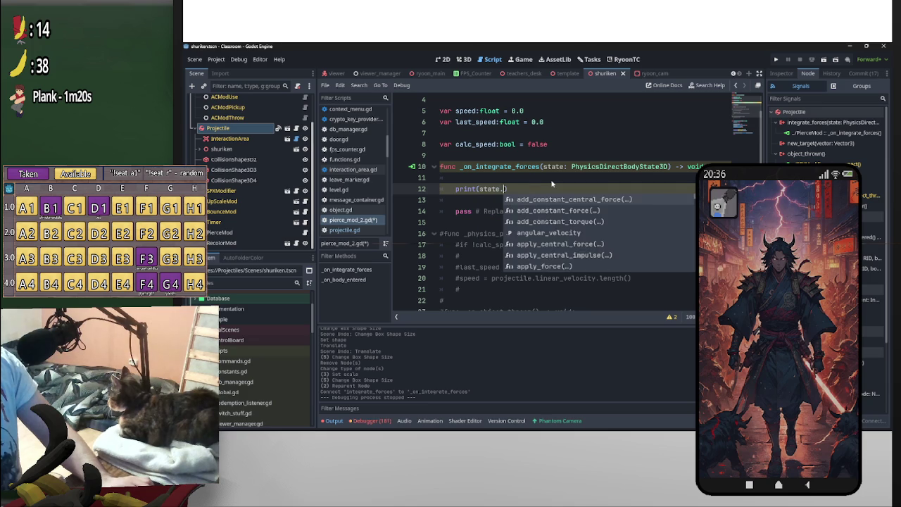
key(BackSpace)
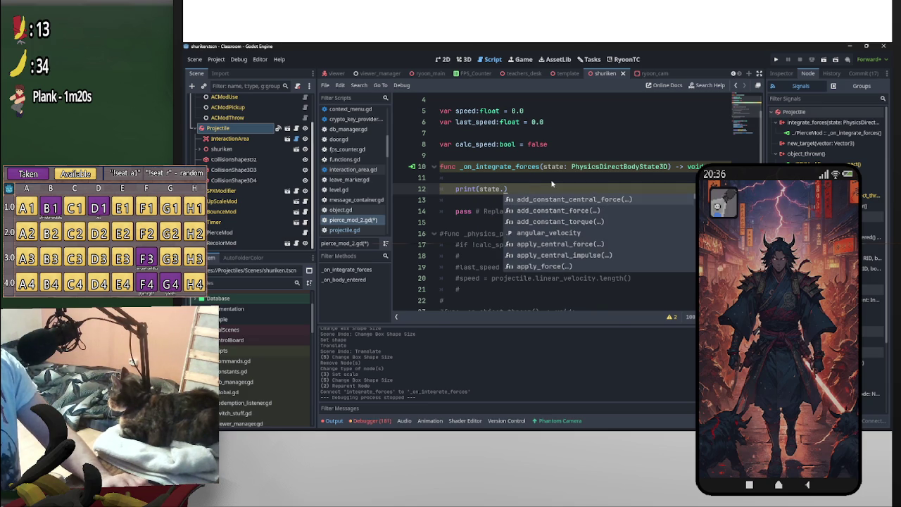
text(velo)
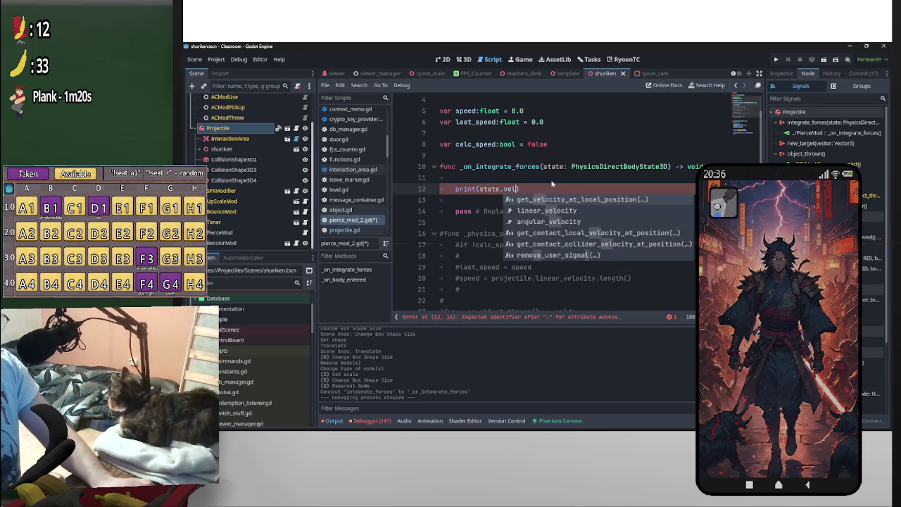
key(Down)
key(Return)
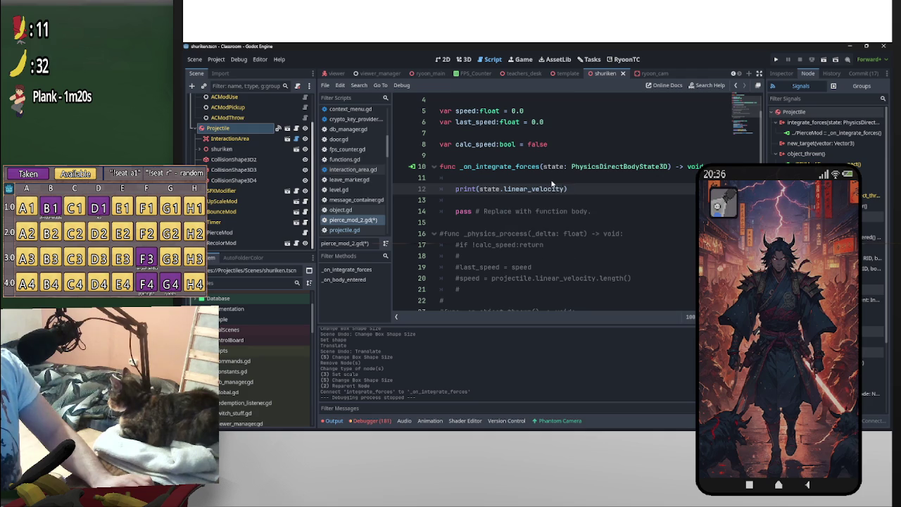
text(.)
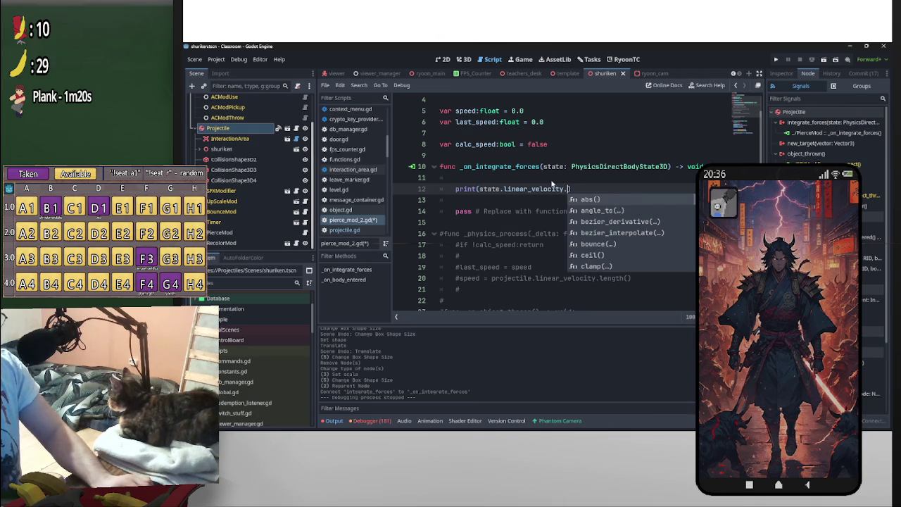
text(len)
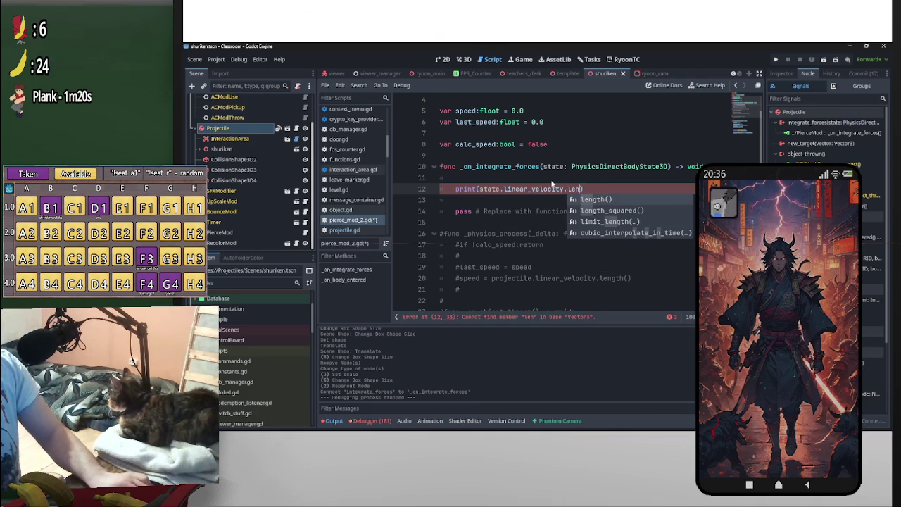
key(Return)
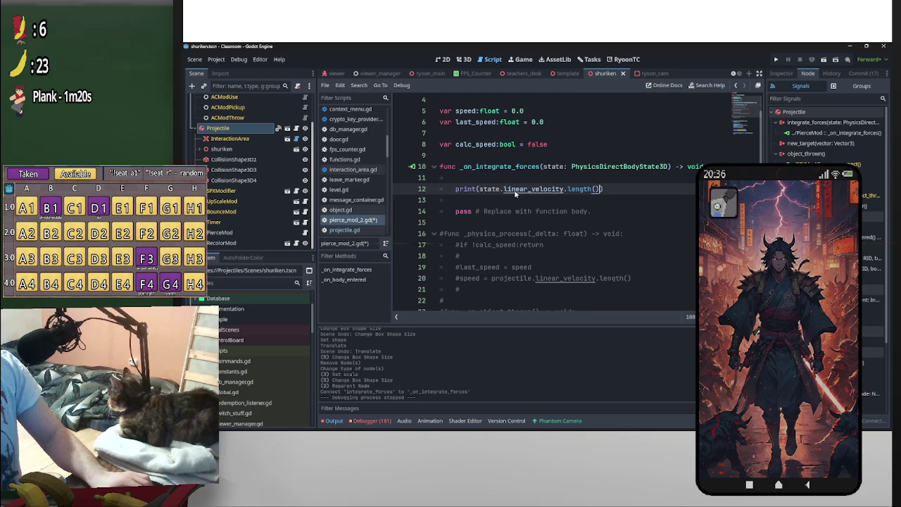
text())
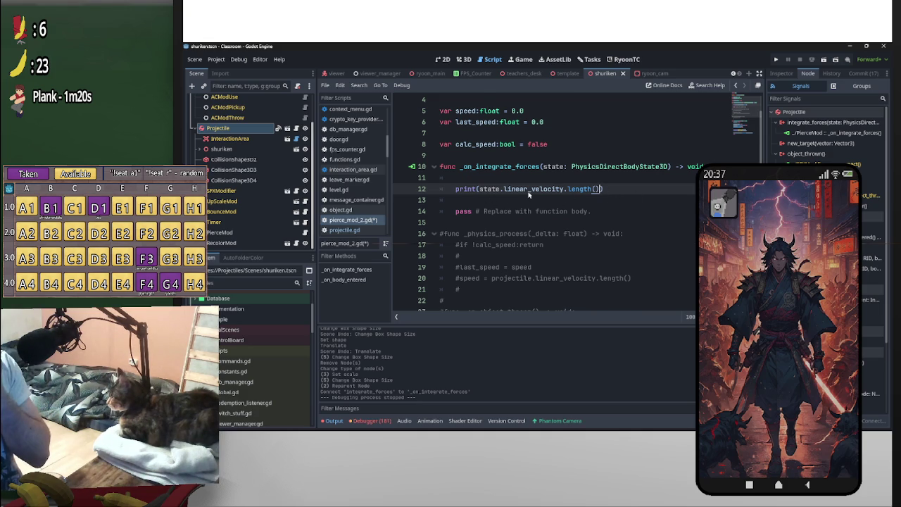
scroll(529, 194, up, 2)
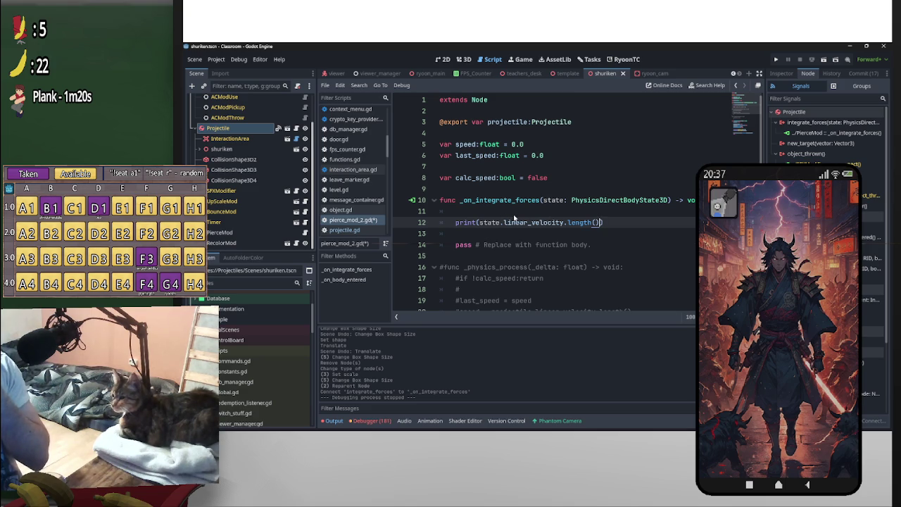
scroll(566, 223, down, 3)
scroll(556, 211, up, 3)
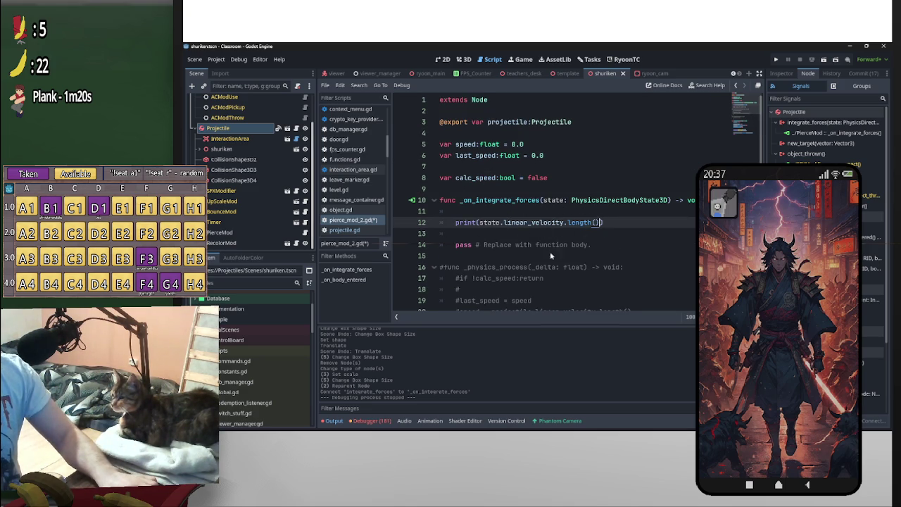
scroll(592, 233, down, 6)
scroll(591, 235, up, 6)
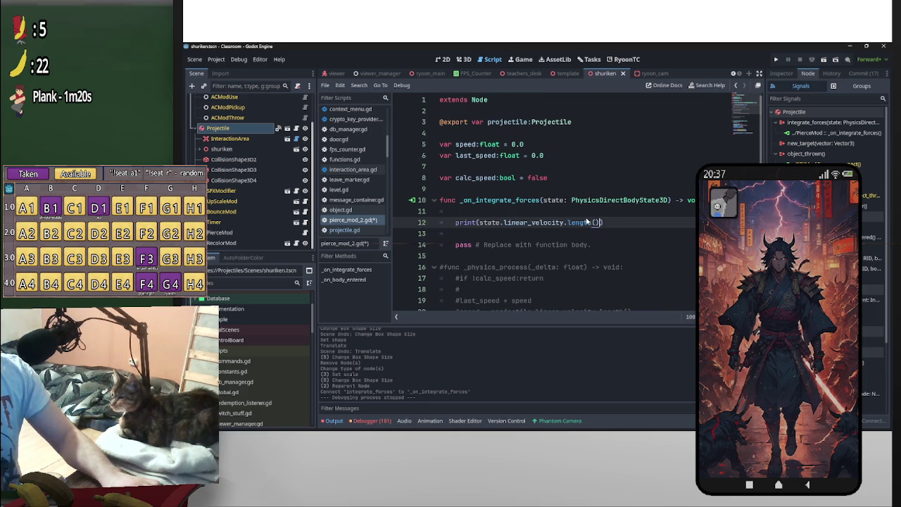
mouse_move(587, 221)
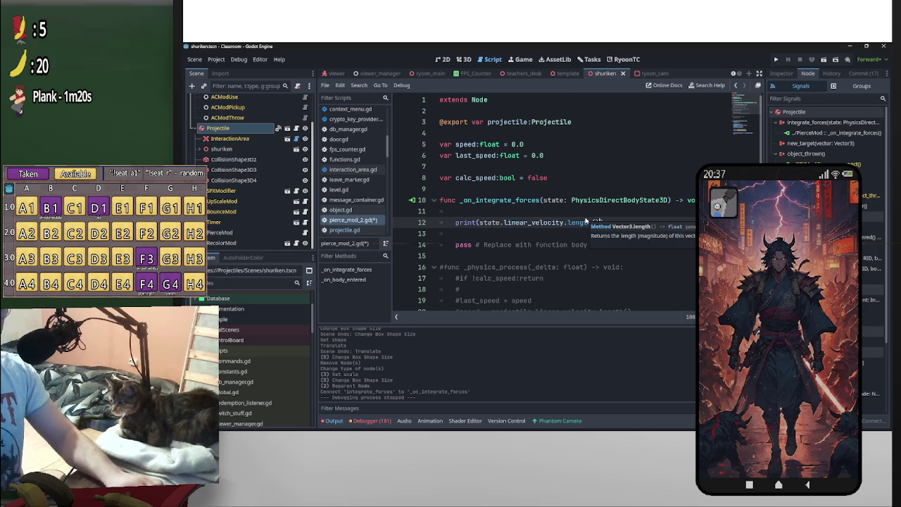
key(Return)
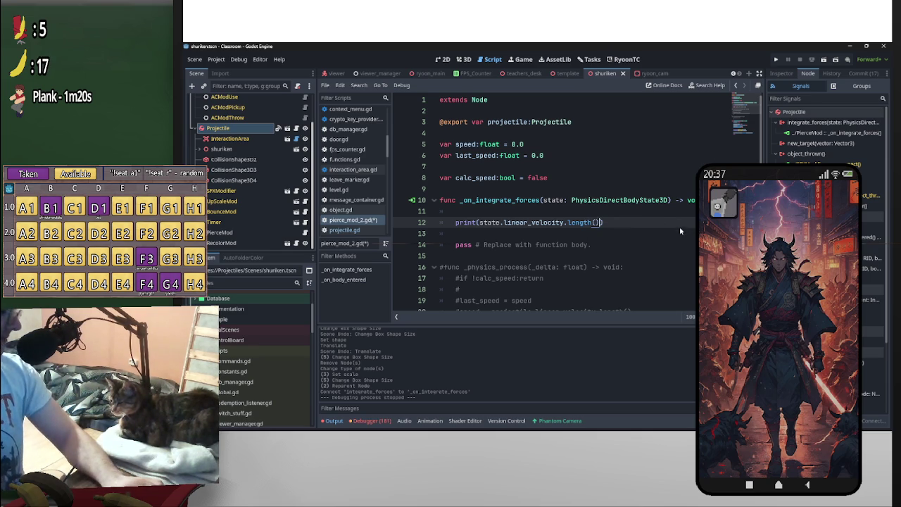
scroll(592, 207, down, 4)
scroll(593, 207, down, 3)
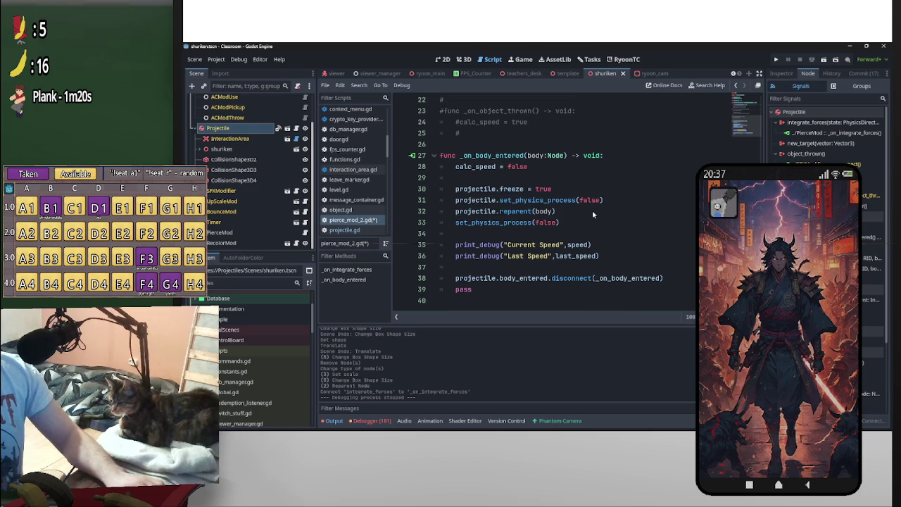
scroll(571, 222, up, 3)
scroll(560, 246, down, 3)
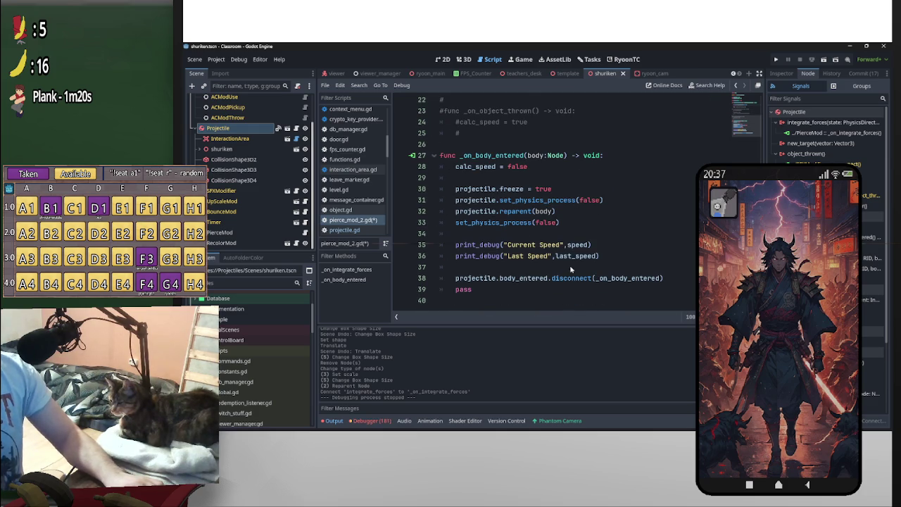
scroll(588, 270, up, 4)
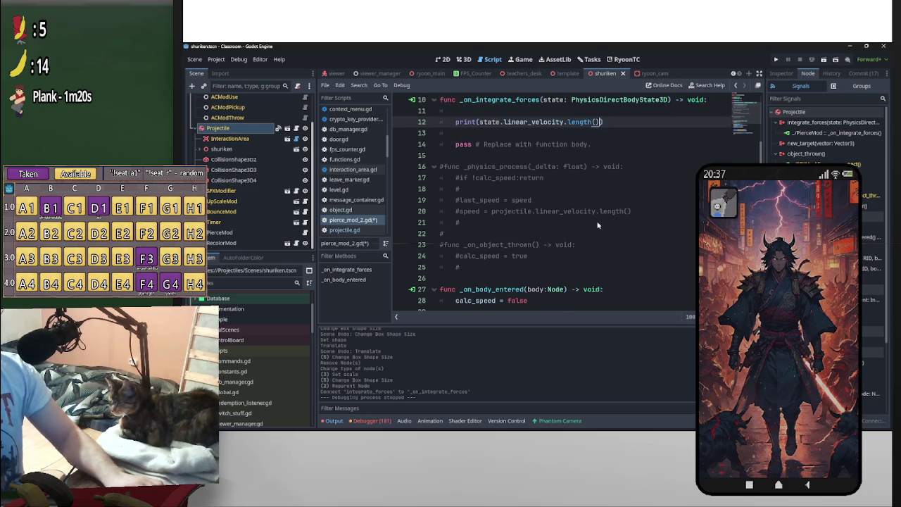
Replace the print with last_speed = speed and an uncommented speed = projectile.linear_velocity.length()
mouse_move(647, 212)
mouse_down()
mouse_move(496, 211)
mouse_move(460, 201)
mouse_up()
key(ctrl+c)
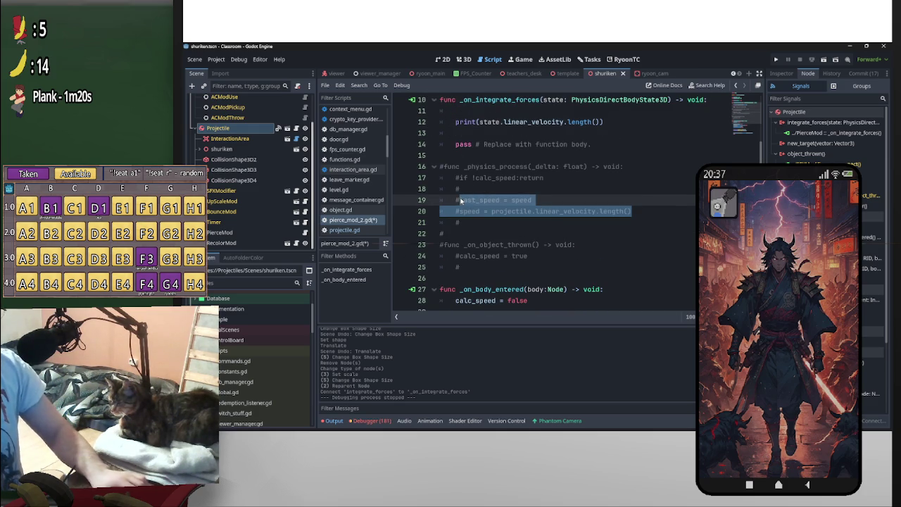
scroll(496, 220, up, 3)
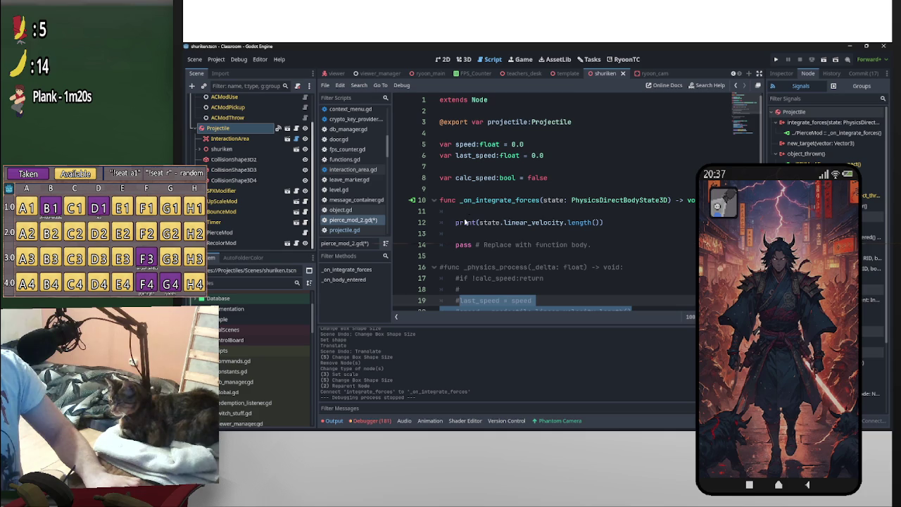
drag(458, 224, 633, 225)
key(ctrl+v)
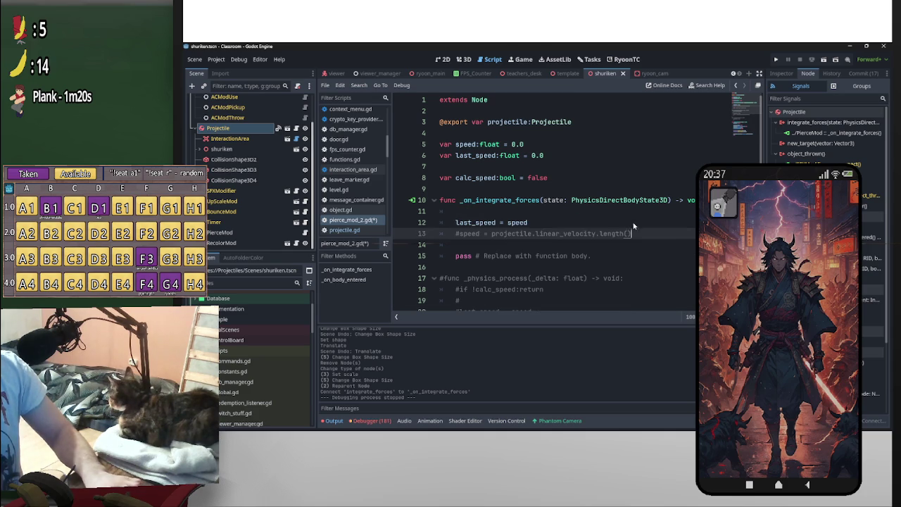
click(461, 234)
key(BackSpace)
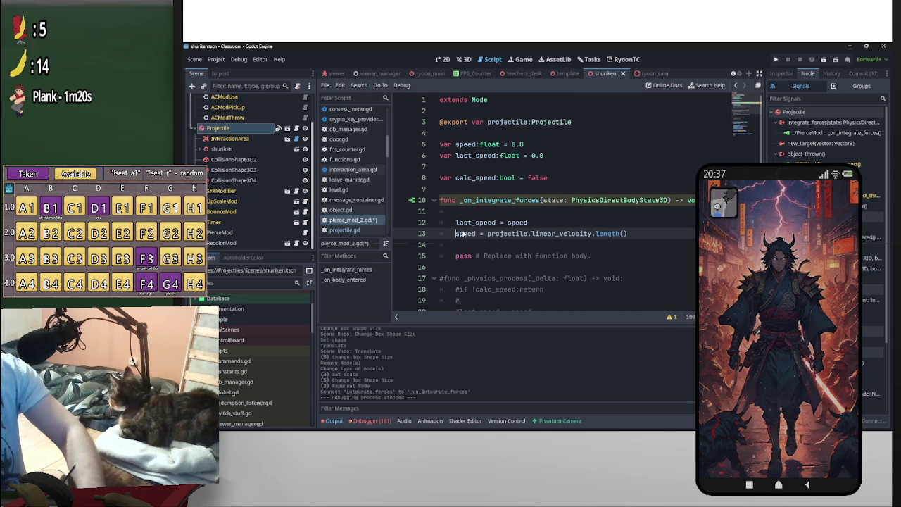
click(538, 210)
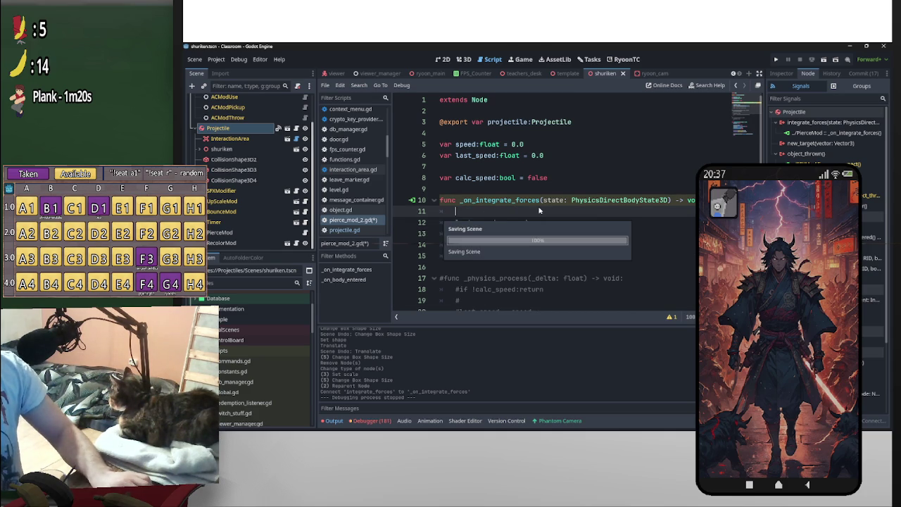